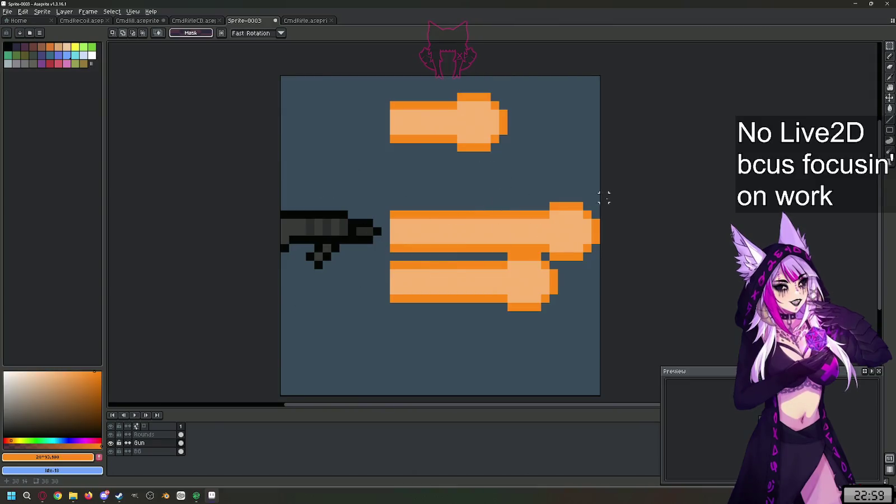
Step: Try shrinking the two lower bullets on the Rounds layer, then undo it
click(154, 435)
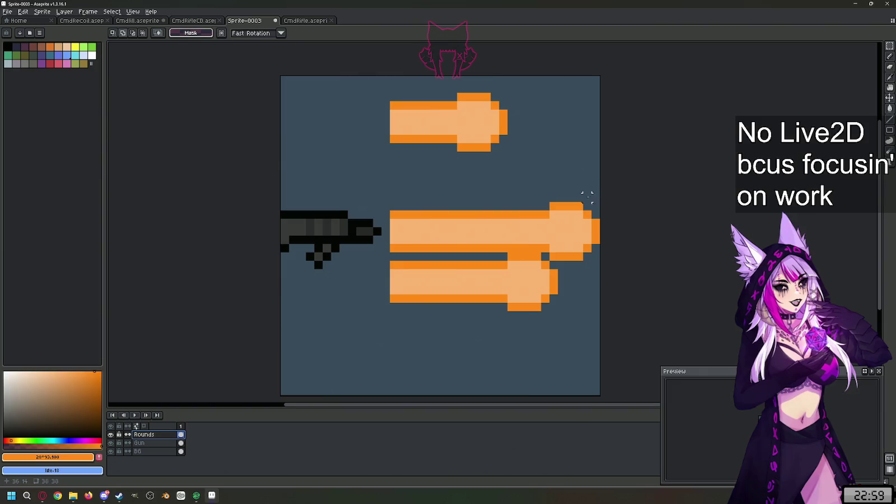
drag(596, 196, 381, 330)
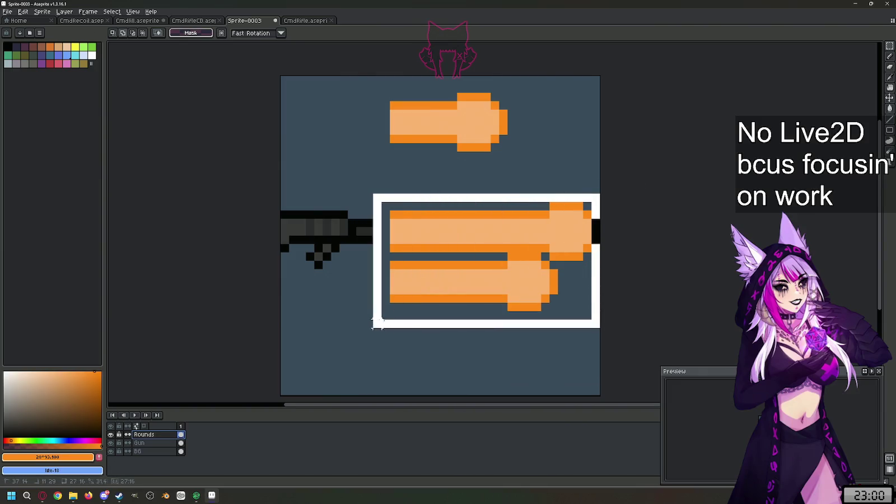
mouse_move(601, 192)
mouse_down()
mouse_move(543, 231)
mouse_move(529, 262)
mouse_move(532, 242)
mouse_move(531, 273)
mouse_up()
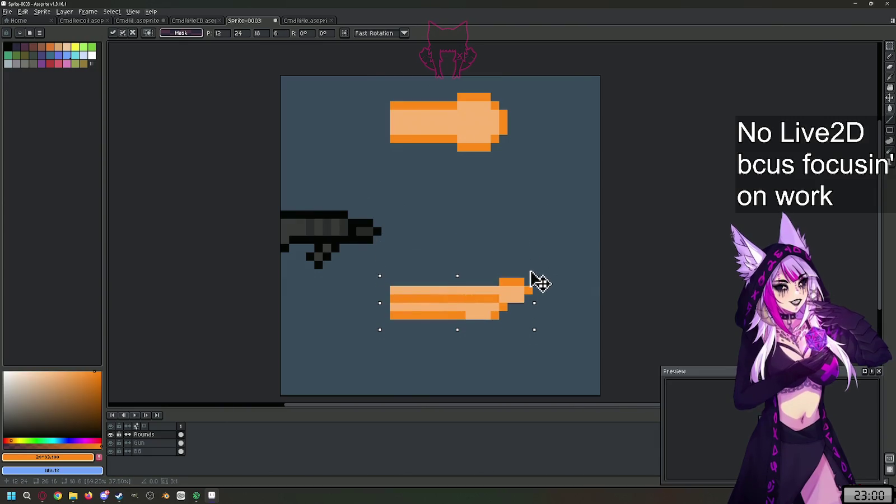
key(Return)
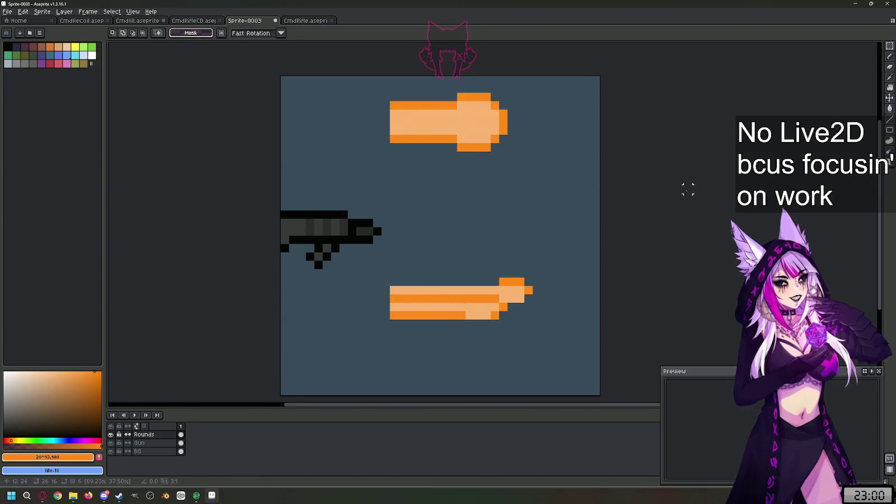
key(ctrl+z)
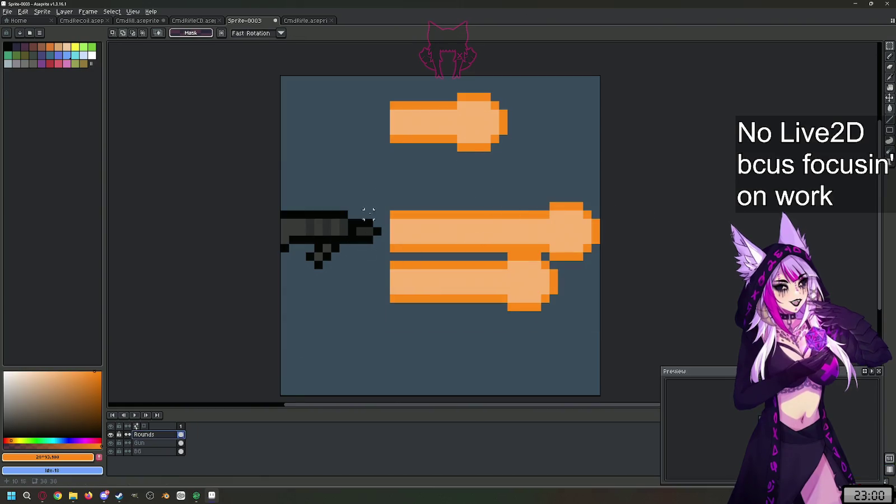
Step: Marquee-select the gun on the Gun layer and stretch it taller downward
drag(386, 206, 279, 279)
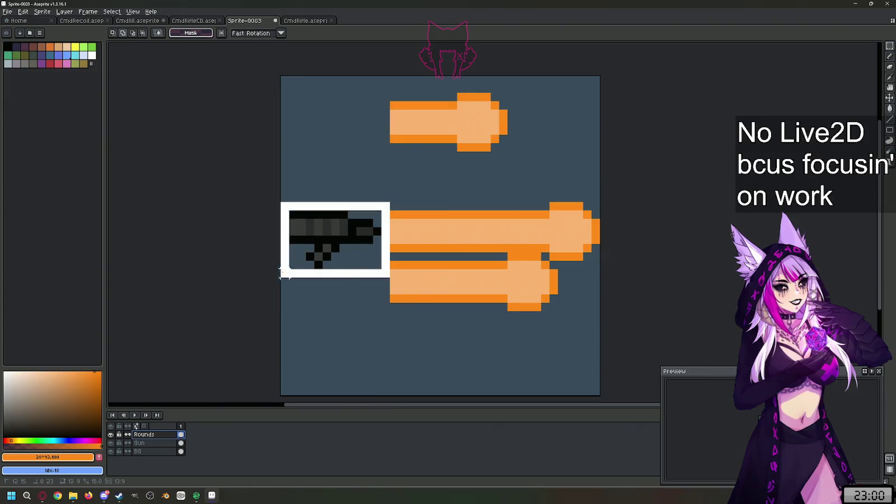
key(ctrl+t)
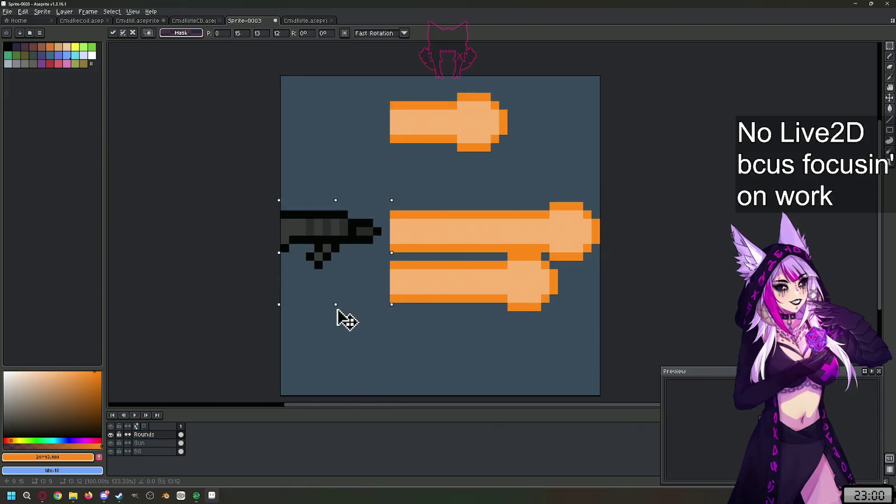
key(Return)
click(146, 443)
drag(386, 204, 274, 296)
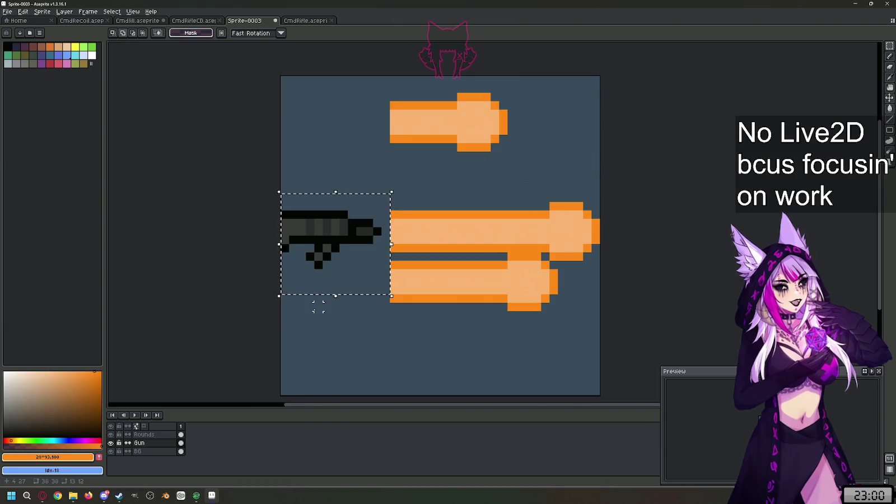
drag(335, 300, 334, 330)
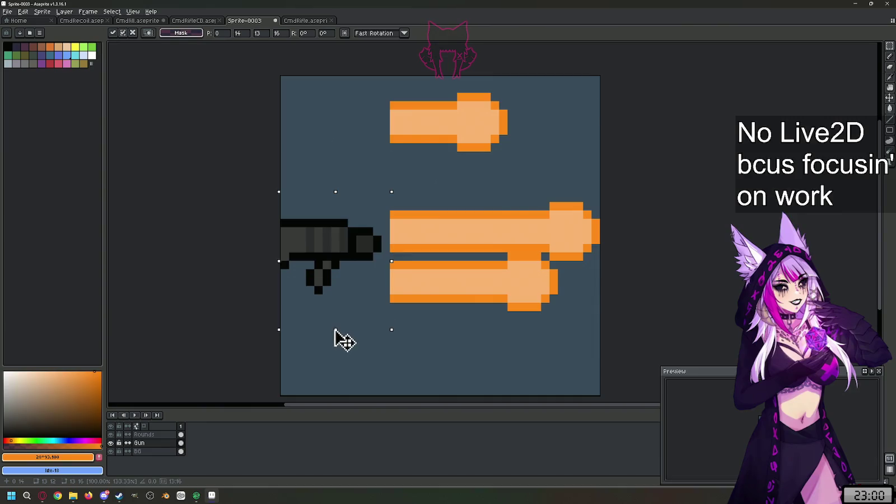
key(ctrl+d)
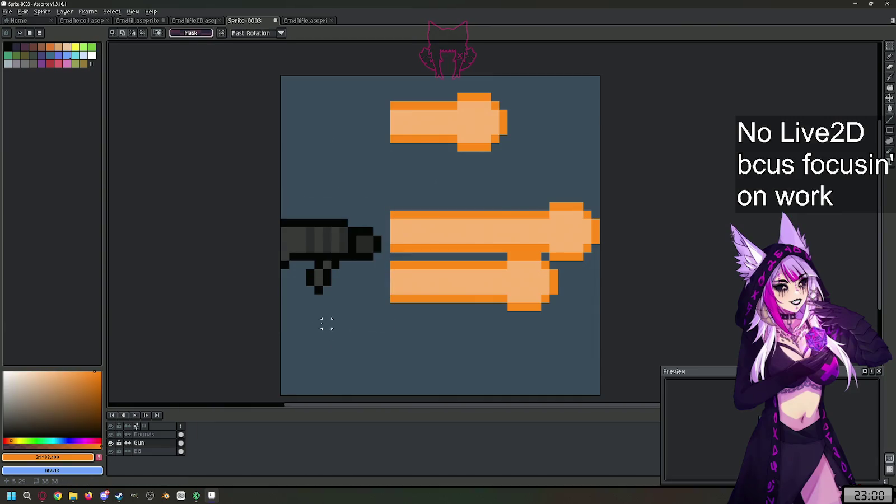
Step: Zoom in and paint a grey pixel at the gun's bottom, then undo it
scroll(311, 317, up, 1)
key(b)
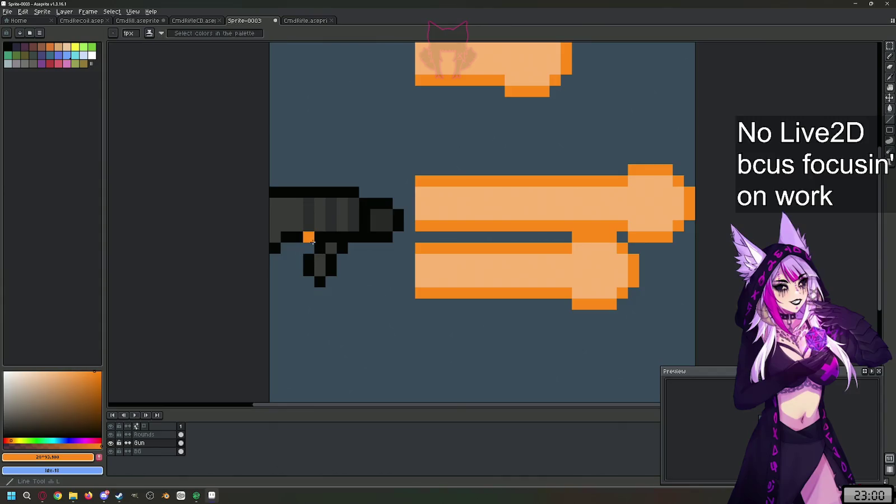
alt+click(330, 248)
click(316, 280)
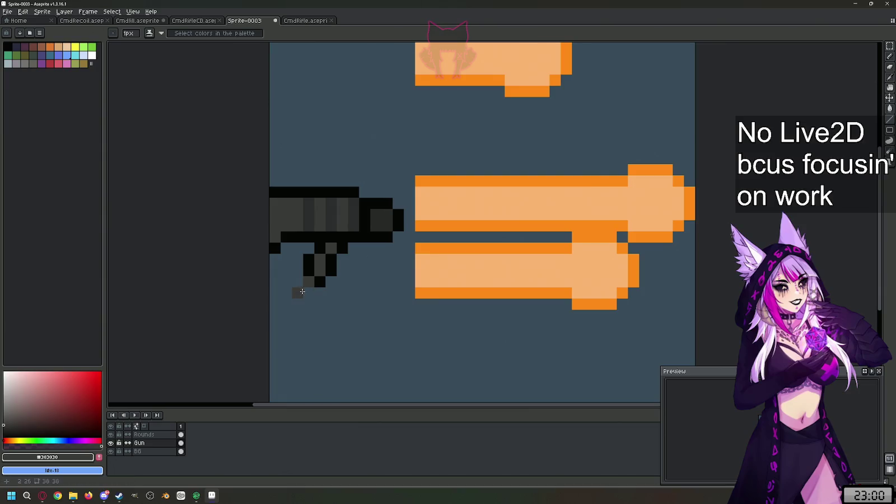
alt+click(330, 260)
key(l)
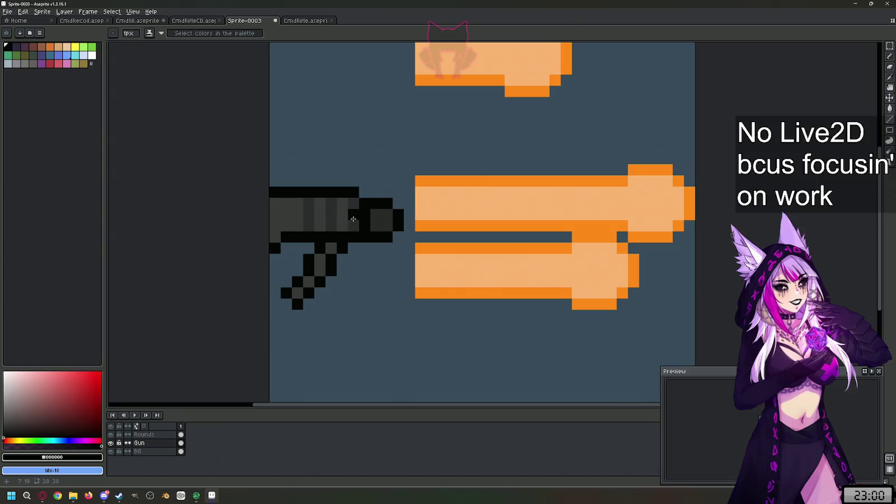
key(ctrl+z)
key(ctrl+z)
key(ctrl+z)
key(ctrl+z)
key(ctrl+z)
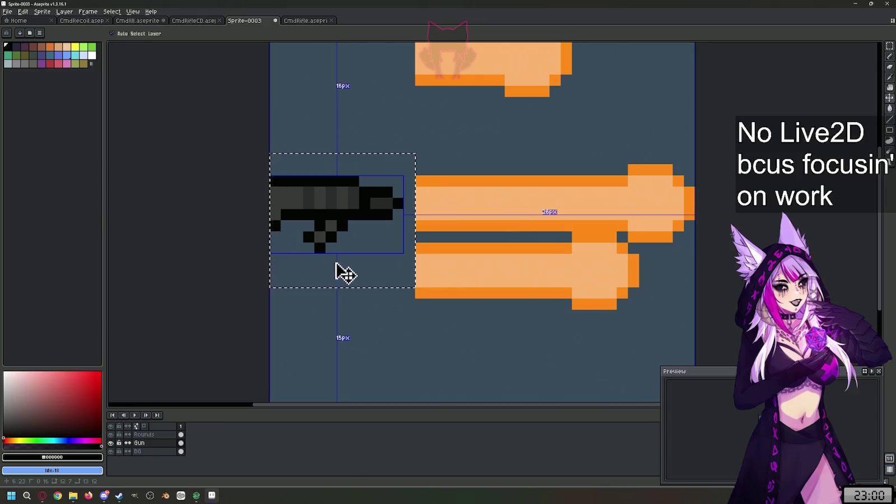
Step: Add black and #303030 grey pixels to the gun's grip and lower stock
click(331, 225)
alt+click(344, 228)
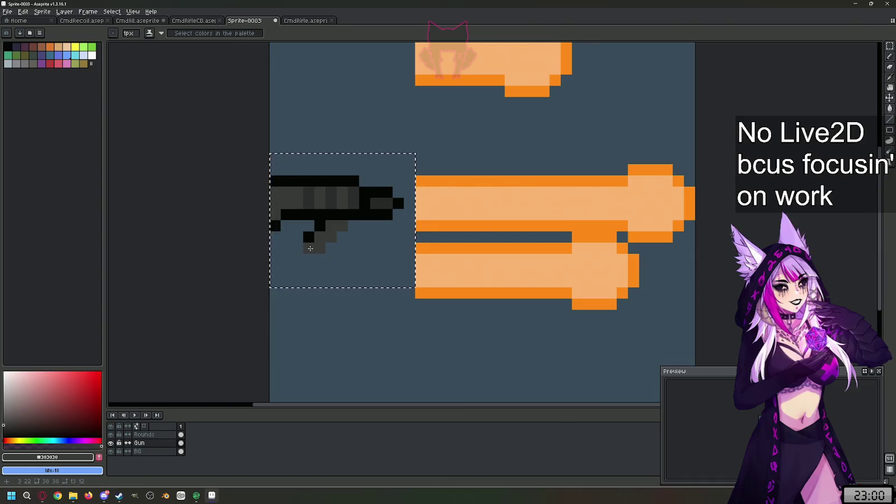
alt+click(310, 236)
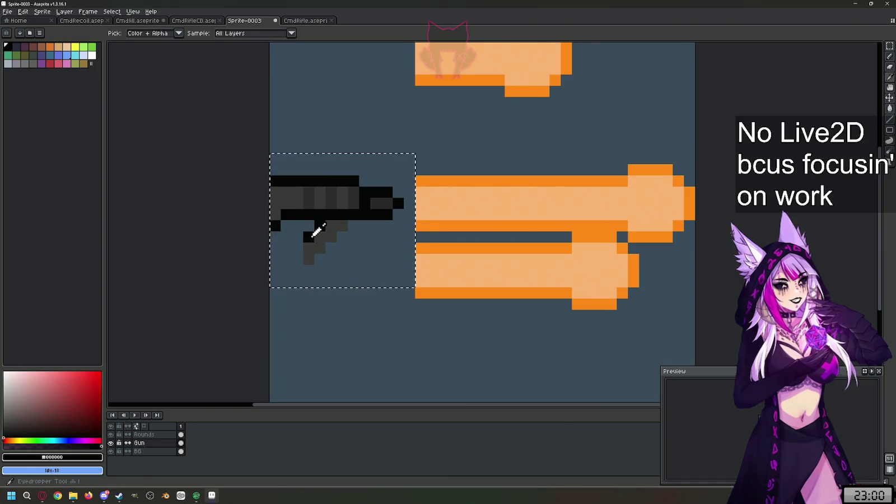
key(alt)
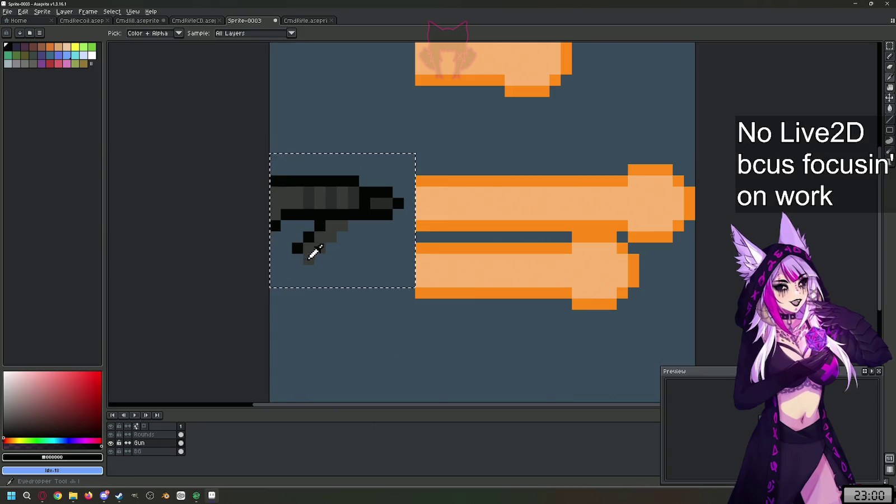
alt+click(309, 258)
alt+click(304, 241)
click(287, 261)
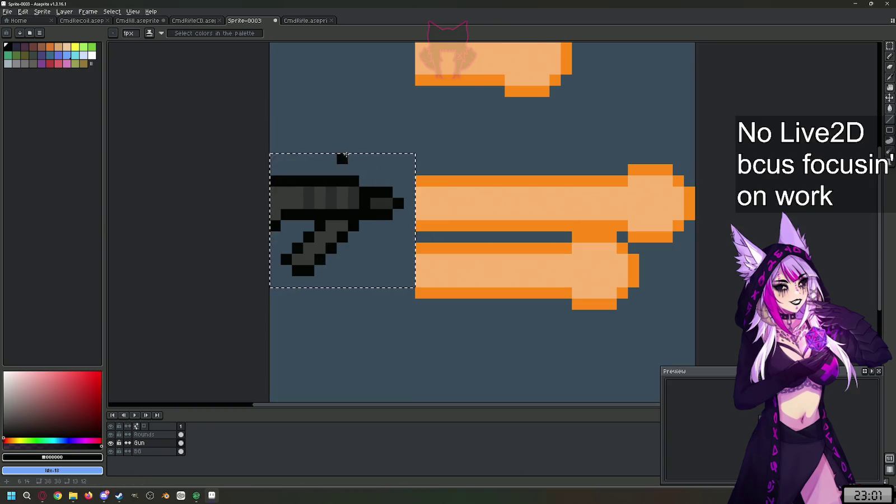
Step: Paint #232426 pixels at the gun's upper right and extend the black top bar rightward
scroll(346, 155, up, 1)
alt+click(363, 213)
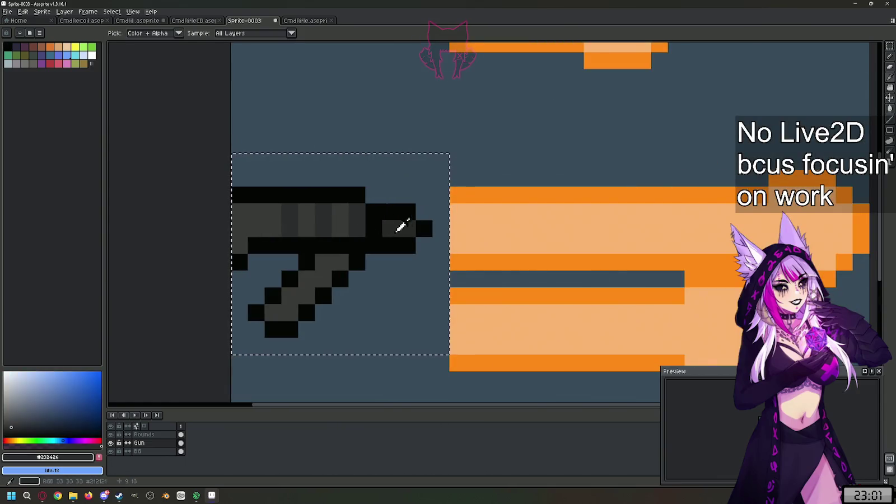
click(390, 212)
alt+click(359, 194)
click(373, 195)
drag(377, 197, 390, 194)
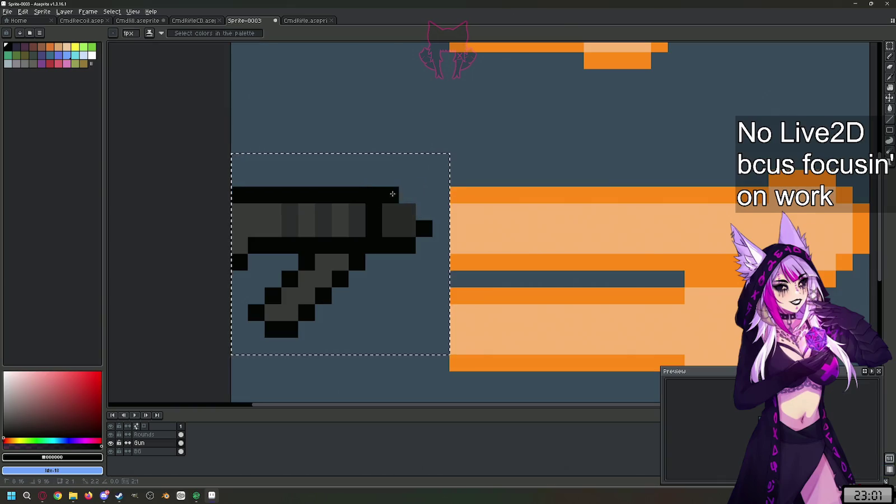
click(407, 195)
click(424, 212)
Step: Recolour the top bar dark grey and draw a black line along the barrel's top row
key(alt)
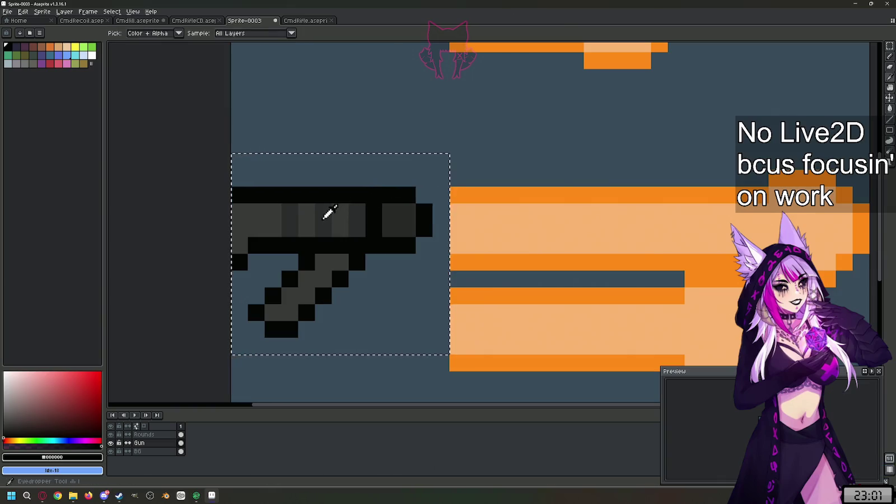
alt+click(324, 218)
alt+click(342, 210)
drag(359, 195, 233, 200)
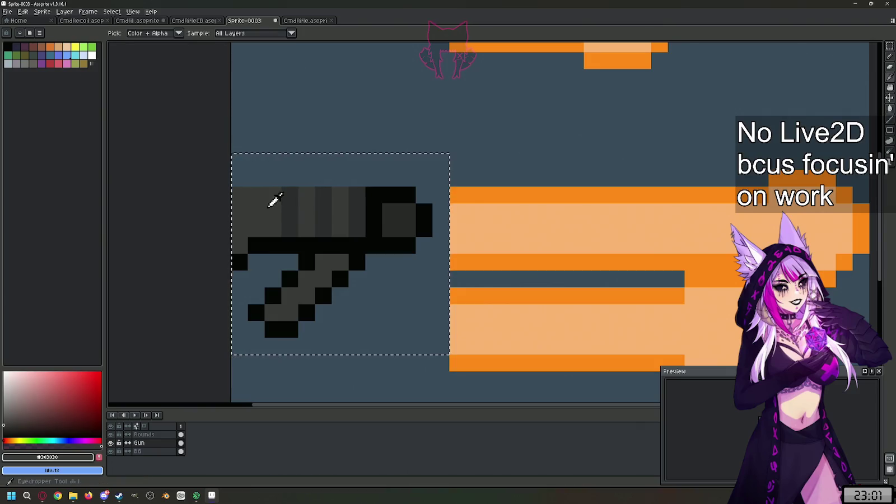
alt+click(392, 195)
click(362, 183)
drag(362, 182, 238, 178)
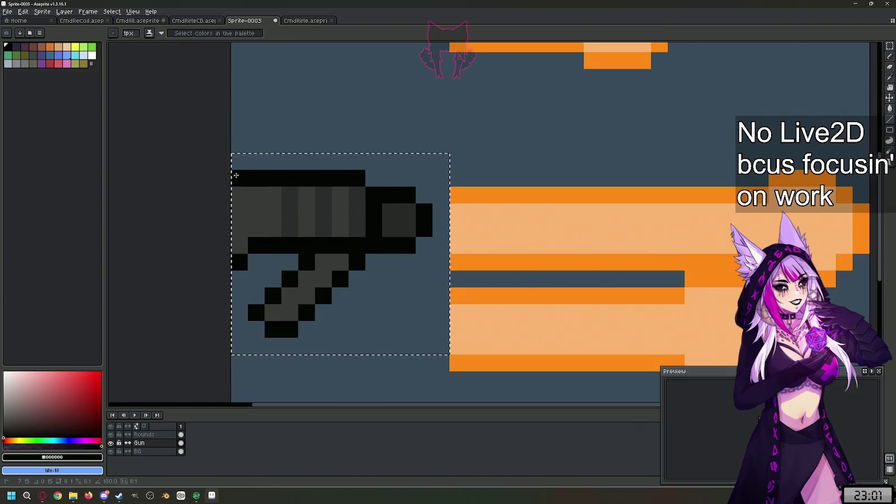
scroll(402, 254, down, 4)
scroll(403, 254, up, 3)
scroll(403, 255, up, 2)
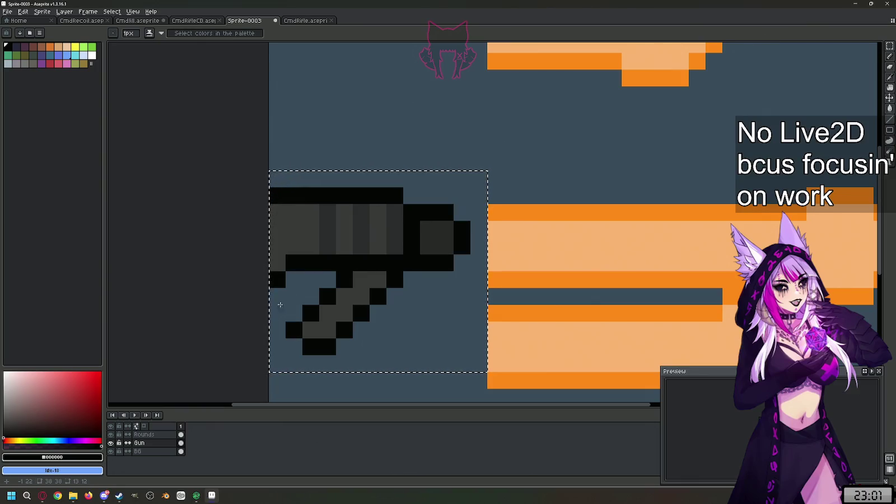
Step: Zoom out to view the whole gun on the canvas
scroll(248, 319, down, 3)
key(v)
scroll(476, 288, up, 3)
scroll(476, 286, down, 4)
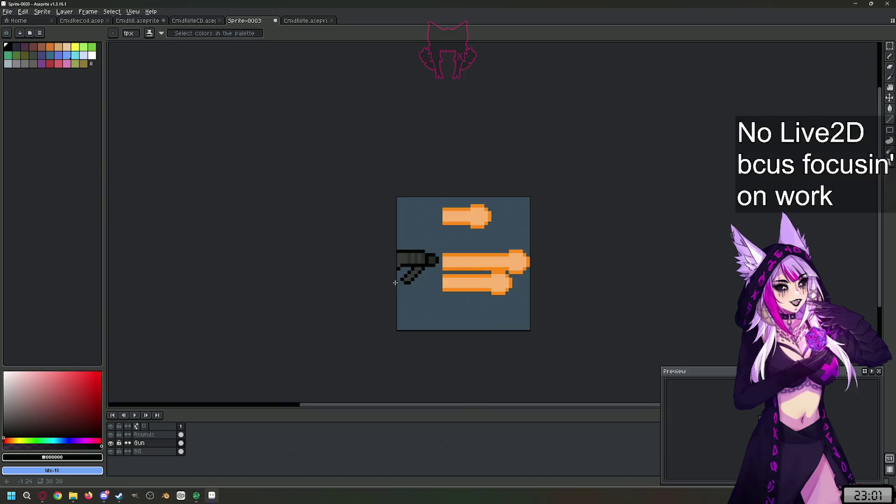
scroll(336, 280, up, 3)
key(b)
scroll(380, 279, down, 3)
scroll(422, 271, up, 1)
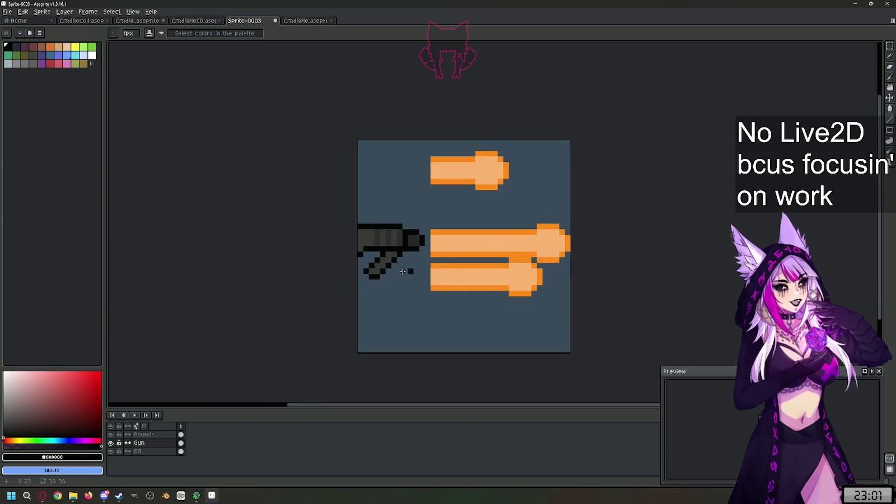
click(889, 56)
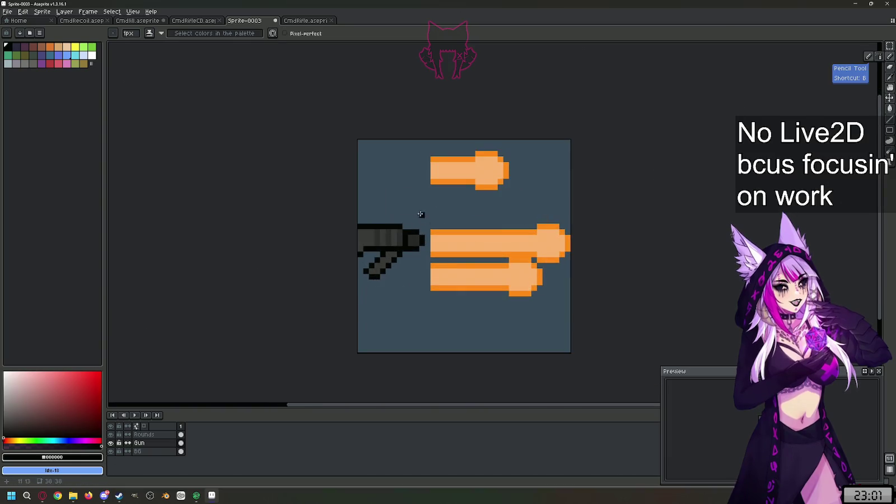
Step: Select the gun, try a slight rotation, cancel it, and remove the gun pixels
click(890, 46)
mouse_move(434, 208)
mouse_down()
mouse_move(358, 287)
mouse_move(418, 314)
mouse_up()
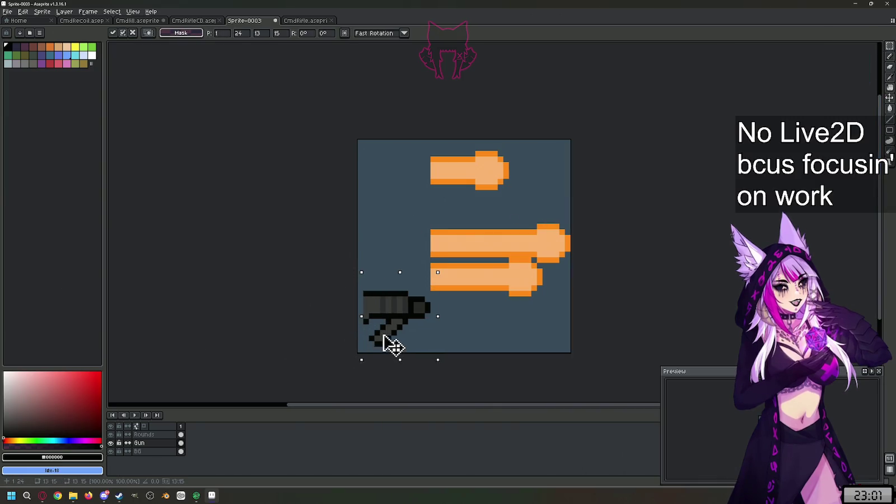
mouse_move(438, 272)
mouse_down()
mouse_move(398, 248)
mouse_move(405, 254)
mouse_move(382, 253)
mouse_move(460, 296)
mouse_move(436, 264)
mouse_move(414, 263)
mouse_up()
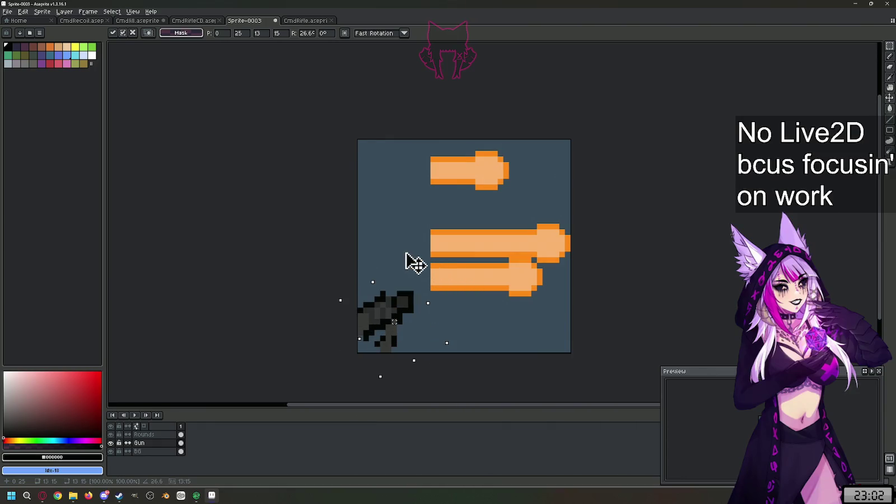
key(Escape)
key(ctrl+z)
key(ctrl+z)
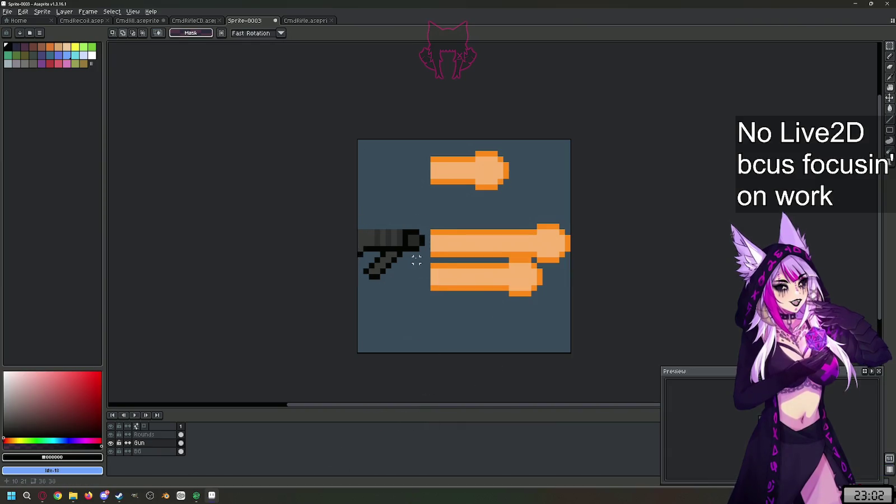
key(e)
key(ctrl+z)
key(ctrl+z)
key(ctrl+z)
key(ctrl+z)
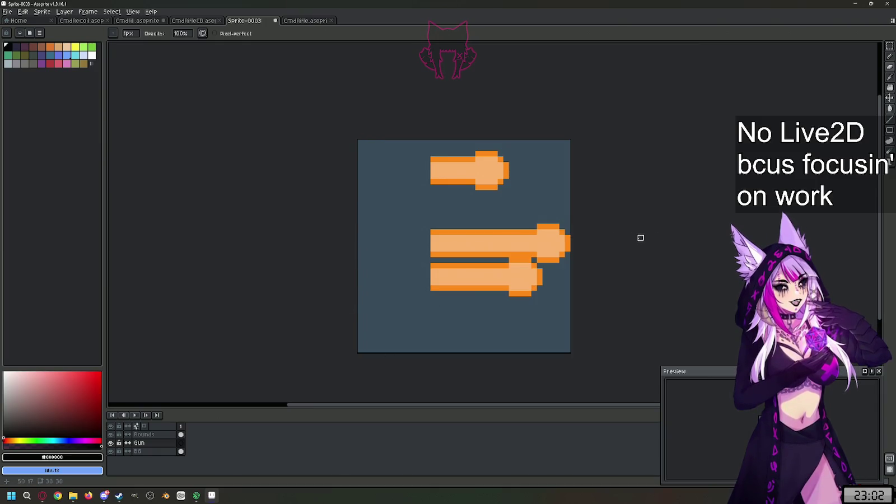
Step: Select the three Rounds streaks, rotate them about 46° diagonally, then nudge and slim them
click(162, 435)
click(891, 58)
drag(572, 139, 384, 336)
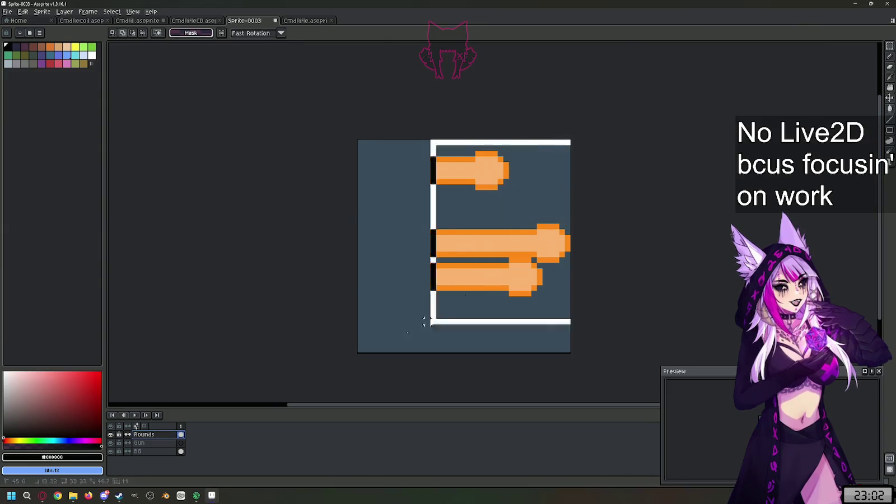
mouse_move(582, 140)
mouse_down()
mouse_move(504, 73)
mouse_move(480, 72)
mouse_up()
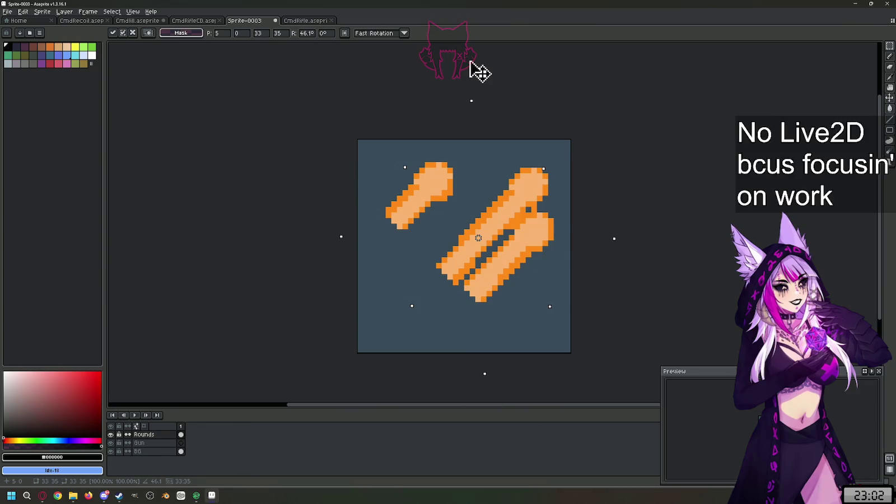
drag(490, 256, 506, 214)
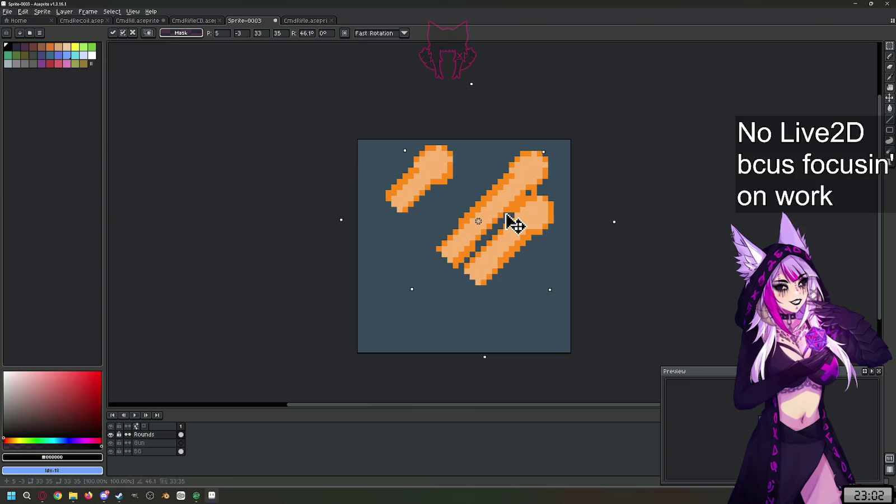
mouse_move(401, 146)
mouse_down()
mouse_move(501, 224)
mouse_move(467, 238)
mouse_up()
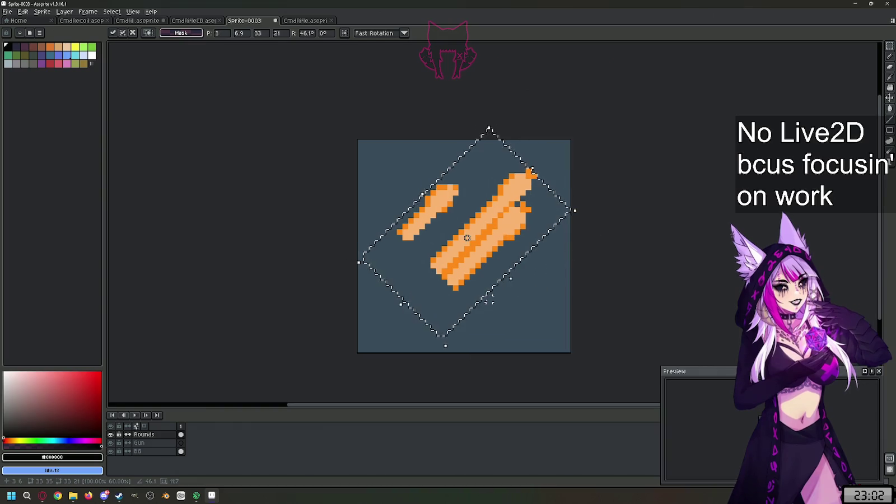
key(Return)
scroll(467, 238, up, 4)
Step: Draw a dark-orange diagonal line along a streak using its sampled orange
scroll(432, 224, down, 1)
key(i)
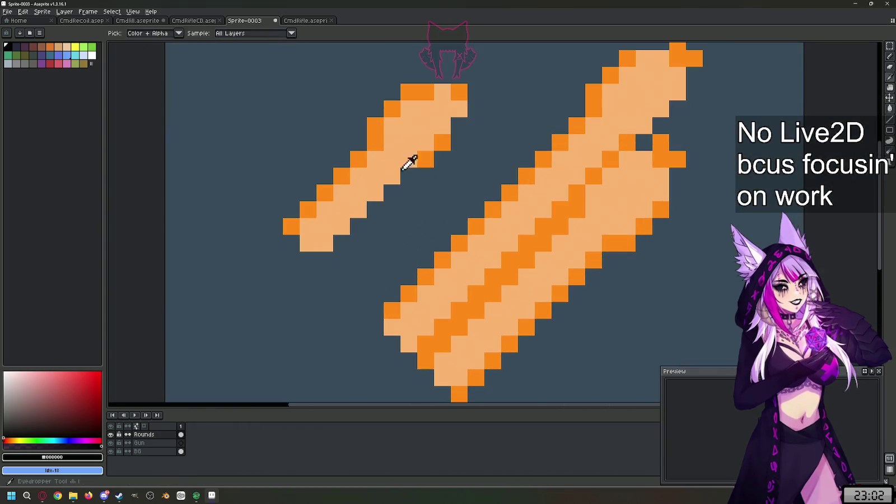
scroll(434, 156, down, 1)
click(437, 149)
key(l)
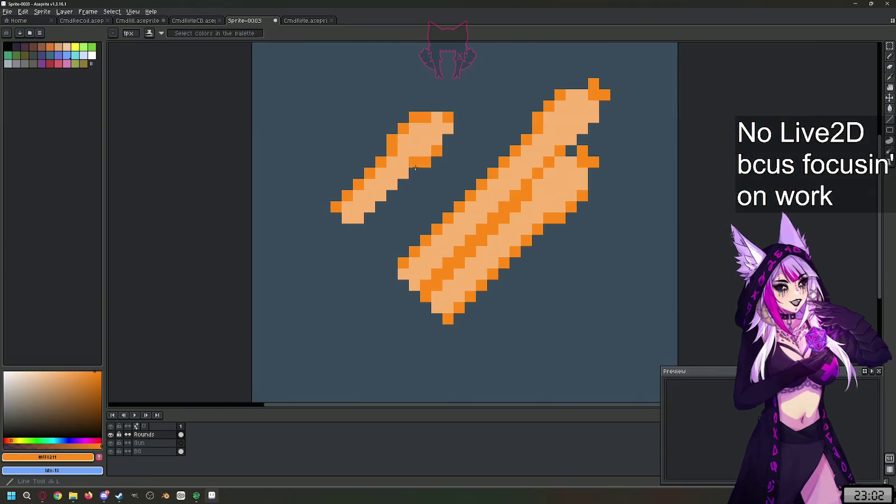
mouse_move(416, 166)
mouse_down()
mouse_move(380, 221)
mouse_move(360, 229)
mouse_up()
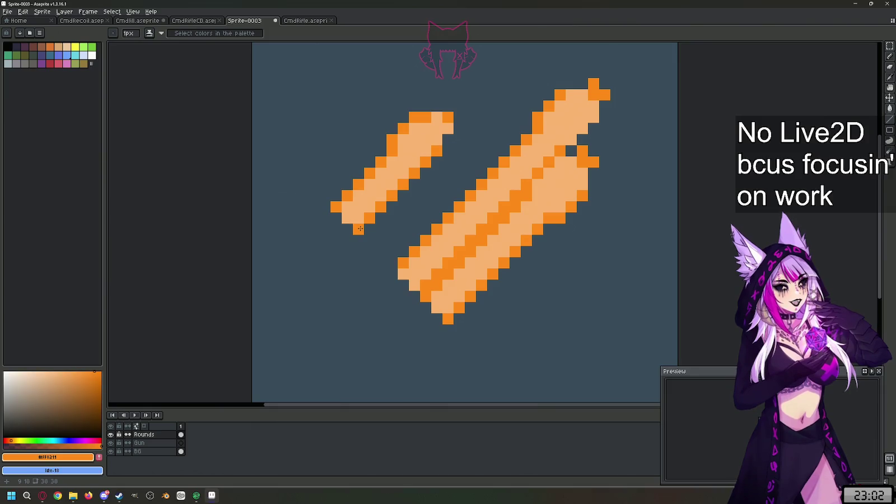
alt+click(356, 202)
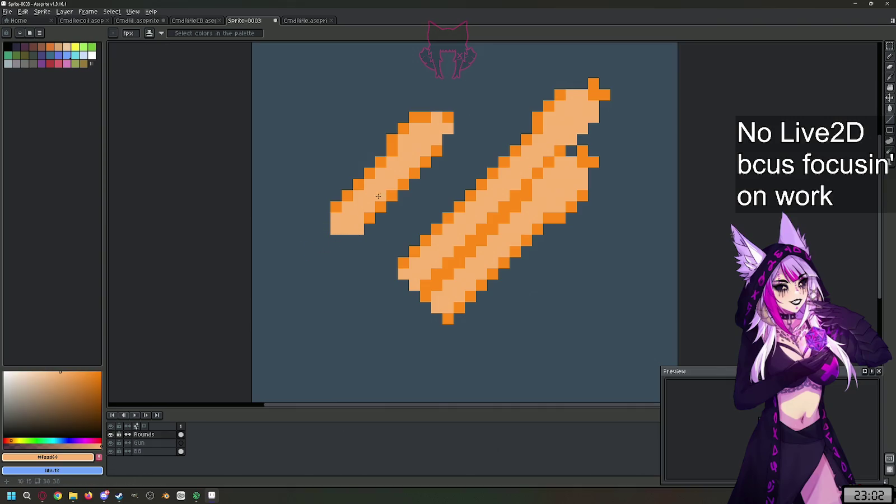
alt+click(444, 145)
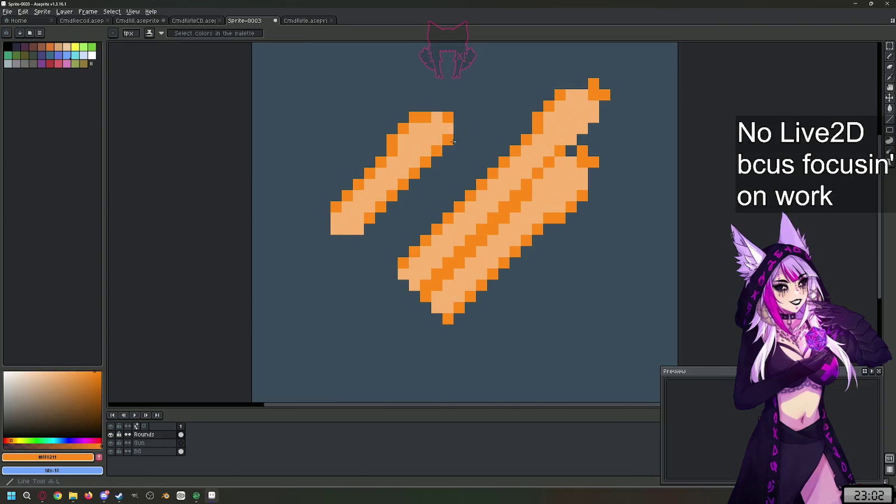
Step: Outline the left bullet's head in dark orange with a light-peach top edge
drag(458, 106, 420, 104)
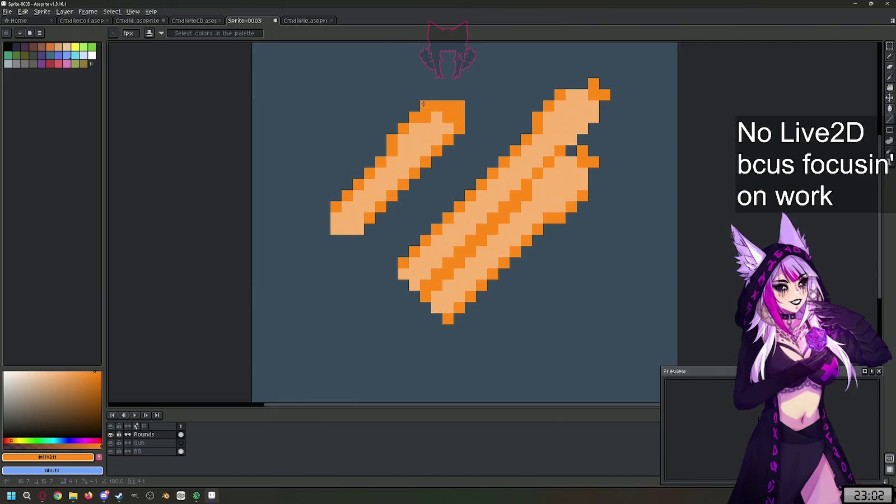
alt+click(434, 120)
key(l)
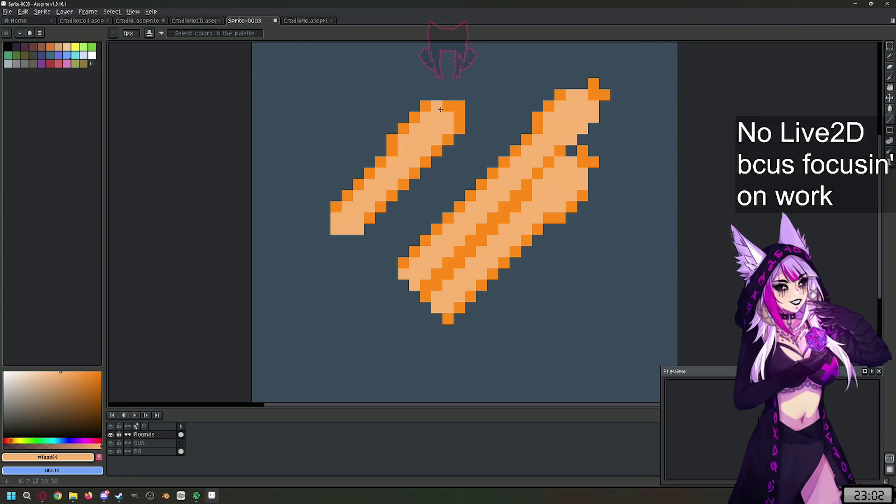
drag(422, 113, 458, 105)
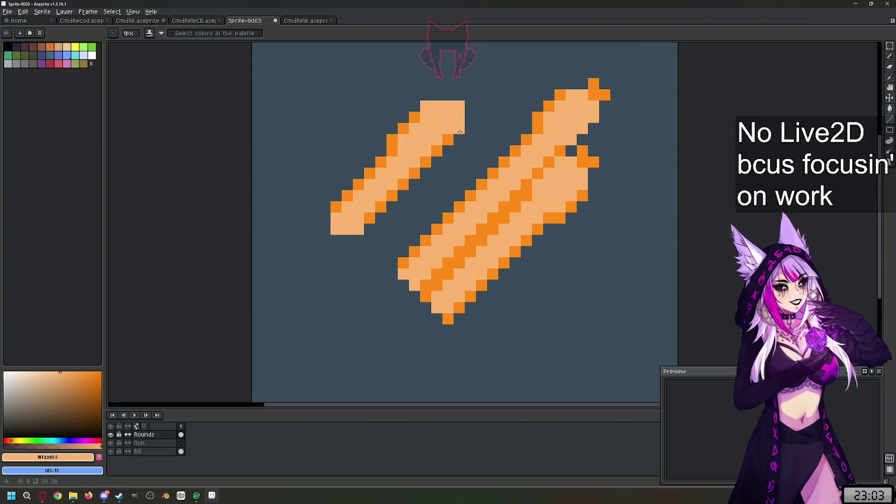
alt+click(414, 118)
mouse_move(415, 107)
mouse_down()
mouse_move(424, 93)
mouse_move(471, 95)
mouse_move(467, 124)
mouse_up()
Step: Remove a stray pixel and redraw the head's top row in peach with dark-orange edging
scroll(455, 189, down, 2)
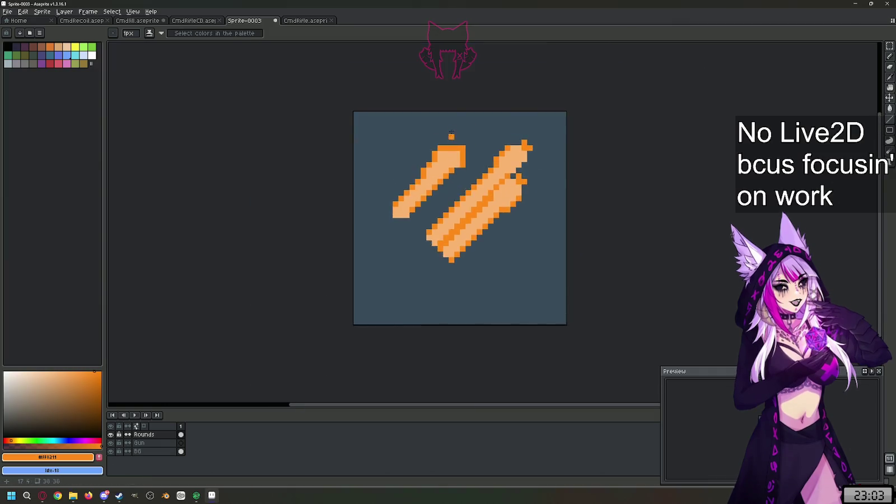
scroll(426, 185, up, 3)
alt+click(416, 192)
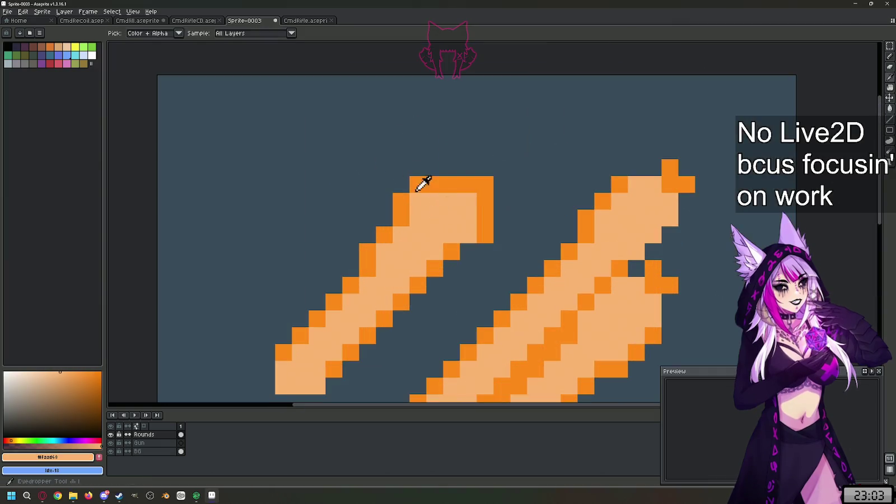
key(x)
click(469, 253)
key(ctrl+z)
scroll(465, 147, down, 1)
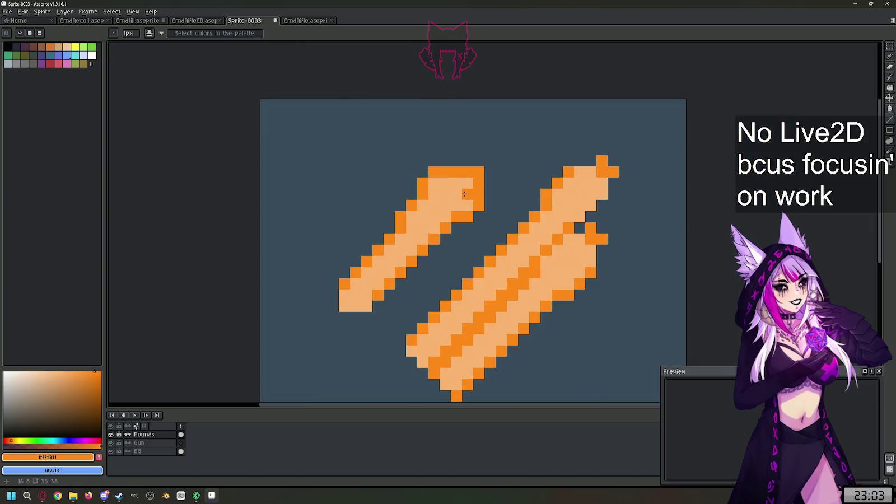
scroll(465, 193, up, 1)
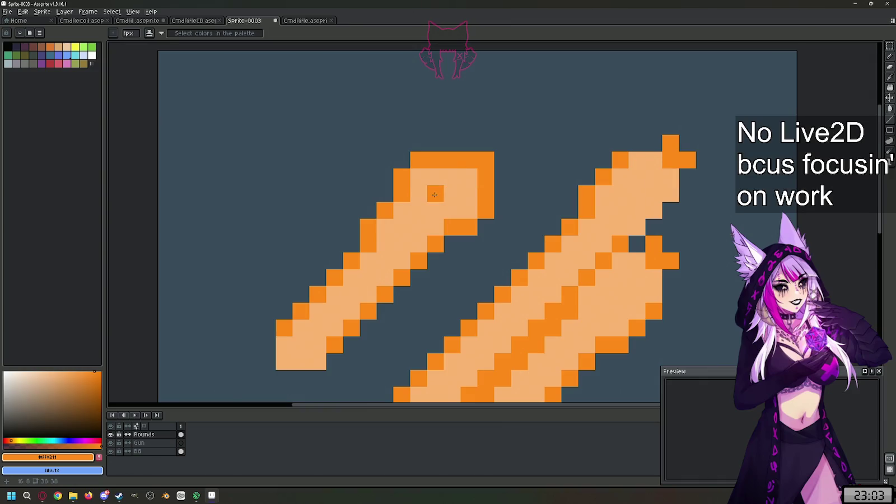
mouse_move(419, 160)
mouse_down()
mouse_move(470, 159)
mouse_move(415, 144)
mouse_up()
alt+click(488, 160)
click(401, 161)
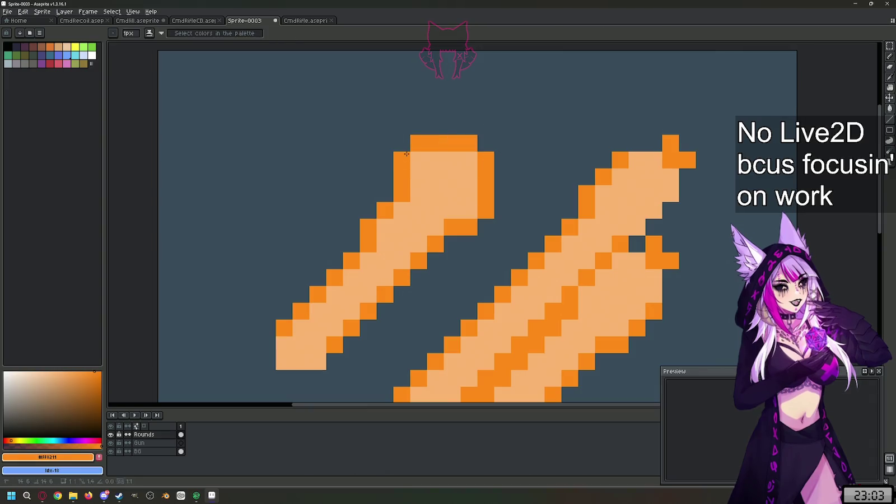
scroll(424, 135, down, 2)
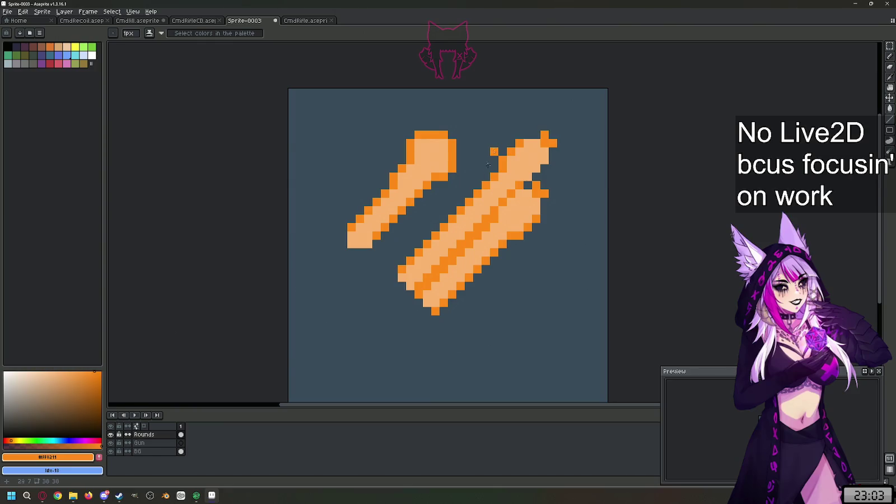
Step: Touch up the left bullet's lower tip with a peach pixel and background colour
scroll(371, 237, up, 1)
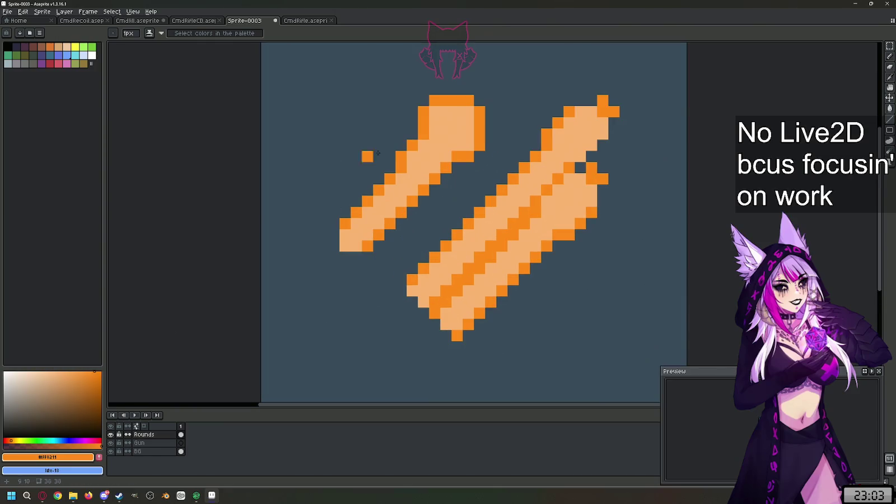
scroll(413, 168, down, 1)
alt+click(371, 222)
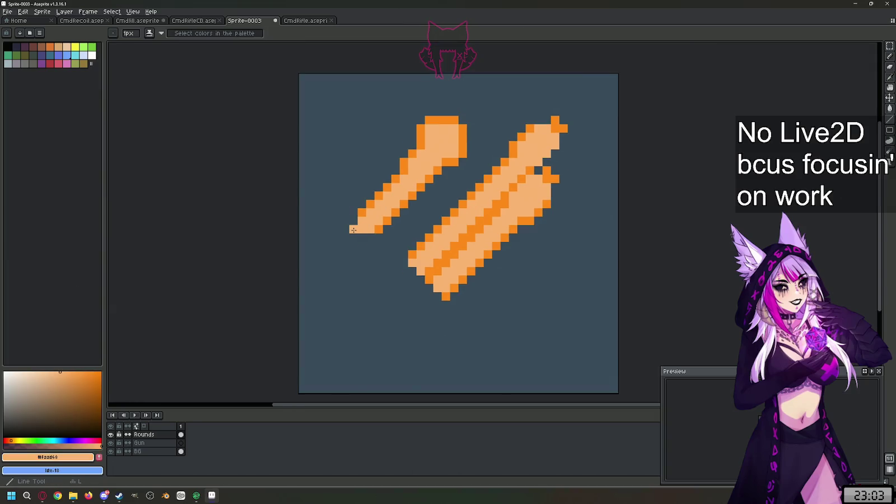
click(361, 238)
alt+click(375, 247)
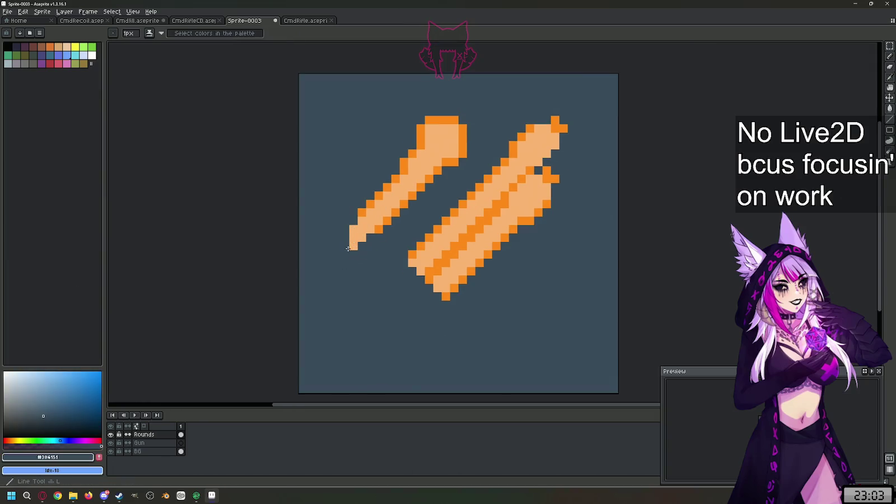
click(353, 247)
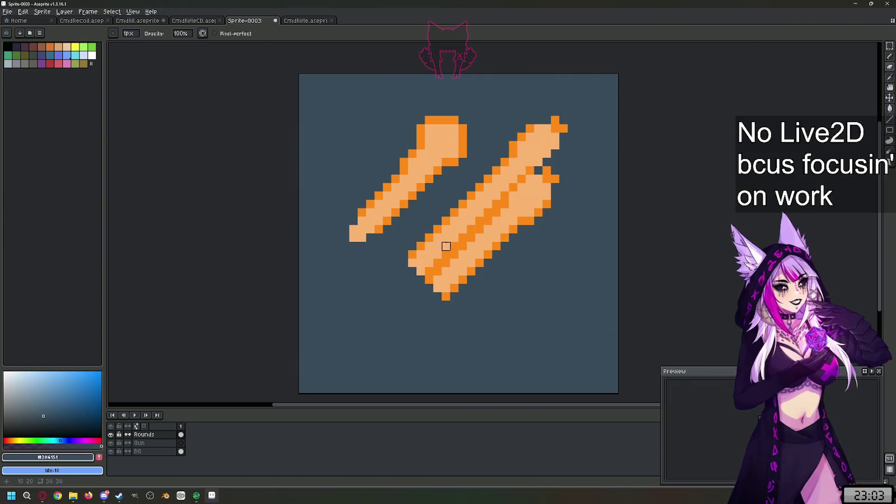
scroll(562, 102, up, 2)
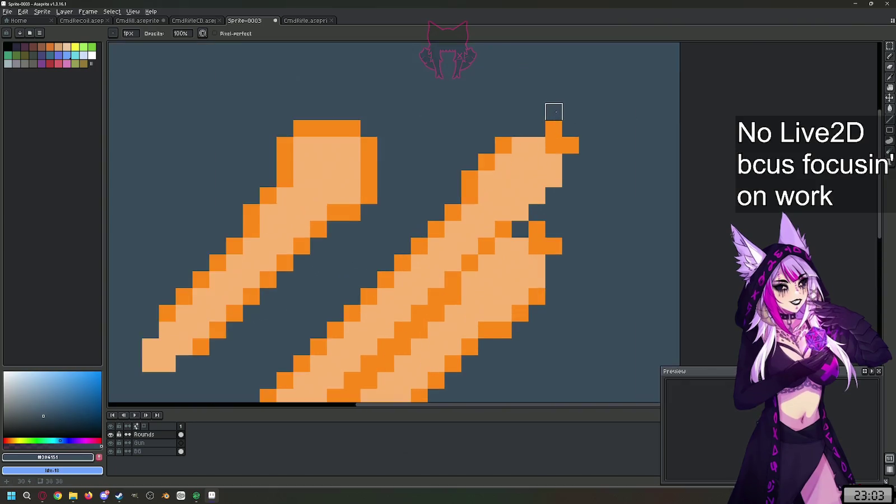
scroll(554, 112, down, 1)
Step: Start the right bullet head with a dark-orange tip line and light-peach top edge
key(alt)
alt+click(551, 128)
drag(554, 123, 516, 121)
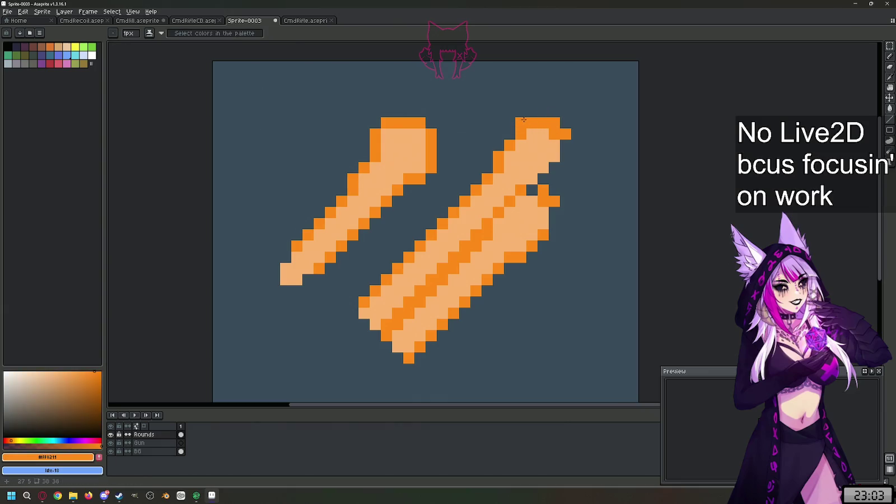
alt+click(538, 132)
mouse_move(518, 122)
mouse_down()
mouse_move(559, 123)
mouse_move(554, 140)
mouse_move(565, 154)
mouse_up()
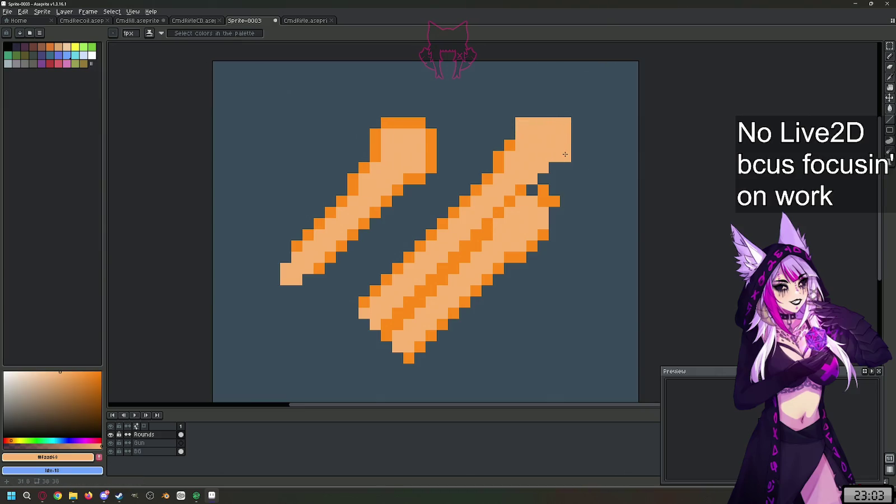
alt+click(511, 146)
drag(521, 190, 531, 192)
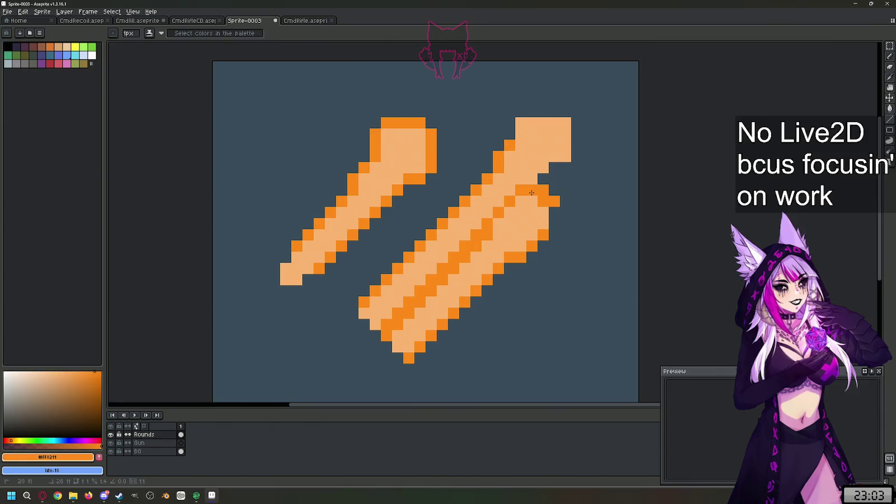
key(ctrl+z)
Step: Add dark-orange diagonal and top edges to the right head and fill its hole peach
shift+click(566, 146)
key(e)
click(566, 145)
key(l)
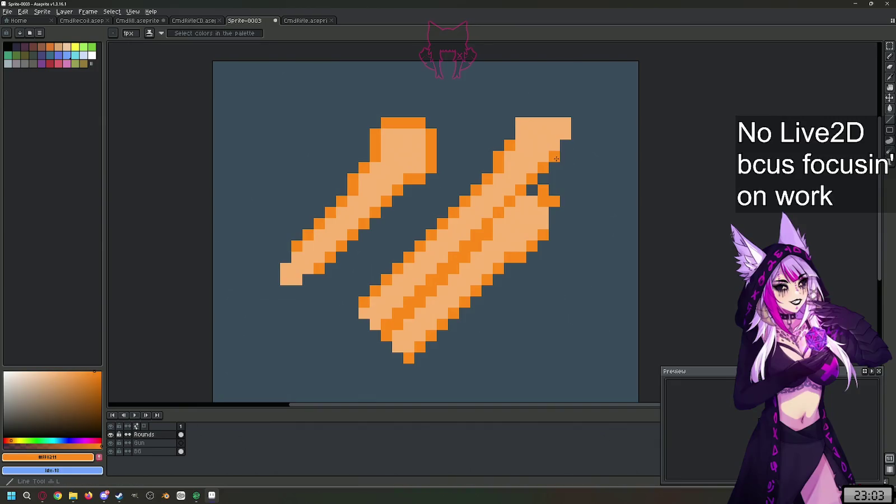
click(509, 138)
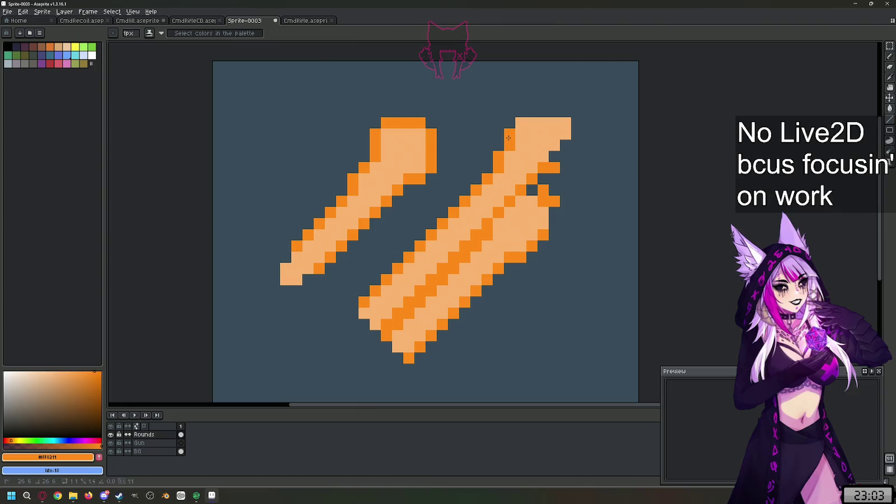
mouse_move(520, 111)
mouse_down()
mouse_move(576, 112)
mouse_move(578, 172)
mouse_move(565, 168)
mouse_move(566, 156)
mouse_up()
key(i)
click(543, 145)
key(b)
click(566, 146)
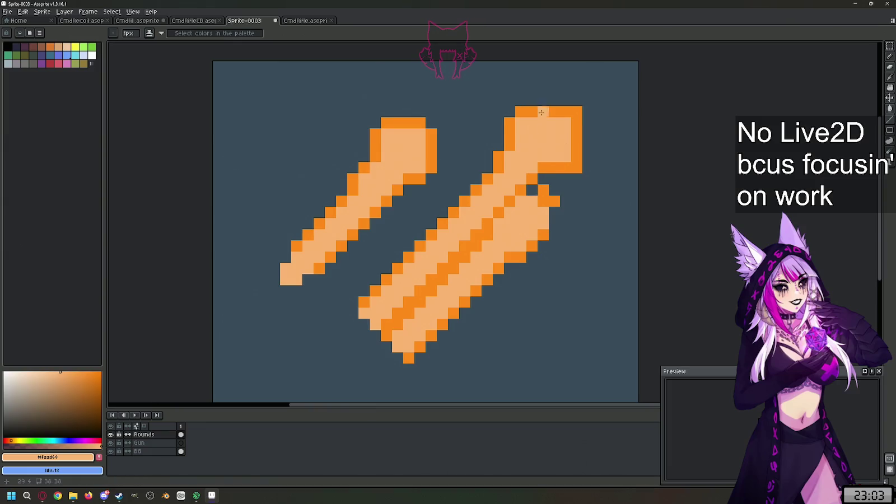
Step: Round off the right head's top-right corner and add a light-orange pixel
scroll(547, 145, up, 1)
scroll(547, 157, down, 2)
scroll(518, 163, up, 1)
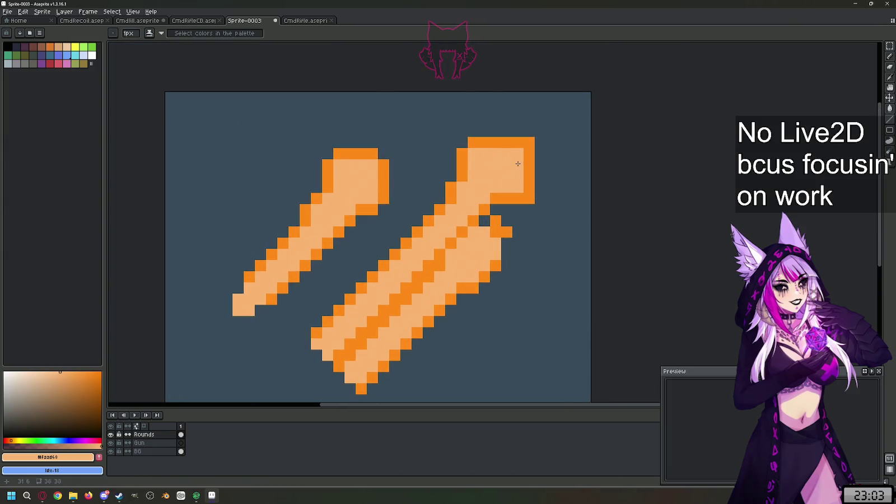
key(e)
mouse_move(507, 140)
mouse_down()
mouse_move(535, 142)
mouse_move(518, 160)
mouse_up()
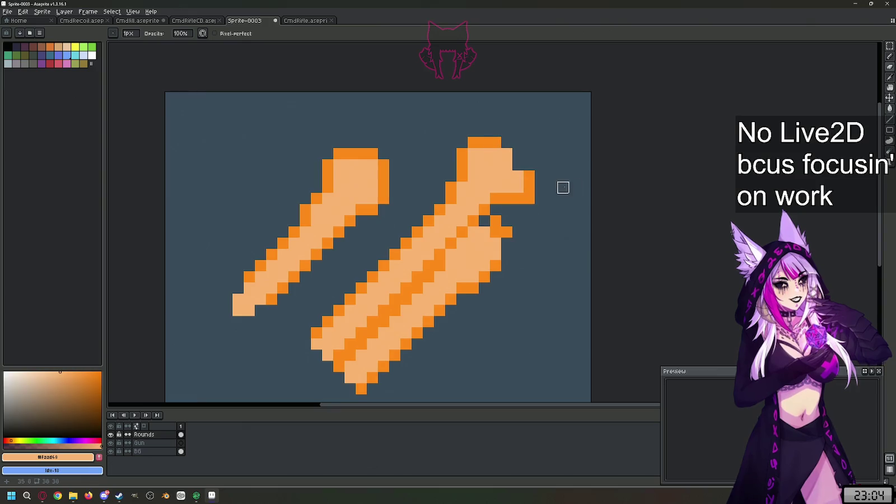
key(l)
click(515, 162)
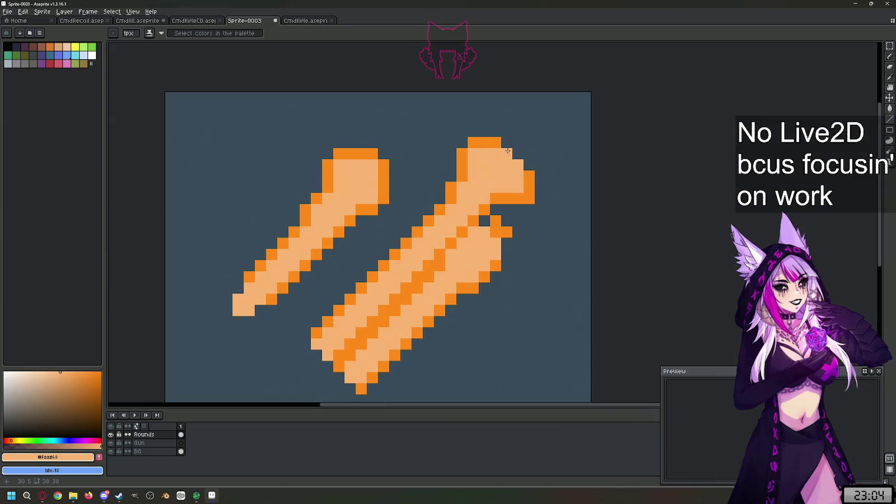
Step: Erase the right head's top row, right-edge column and protruding dark-orange pixels
key(e)
mouse_move(507, 142)
mouse_down()
mouse_move(450, 144)
mouse_move(462, 176)
mouse_up()
drag(530, 177, 496, 199)
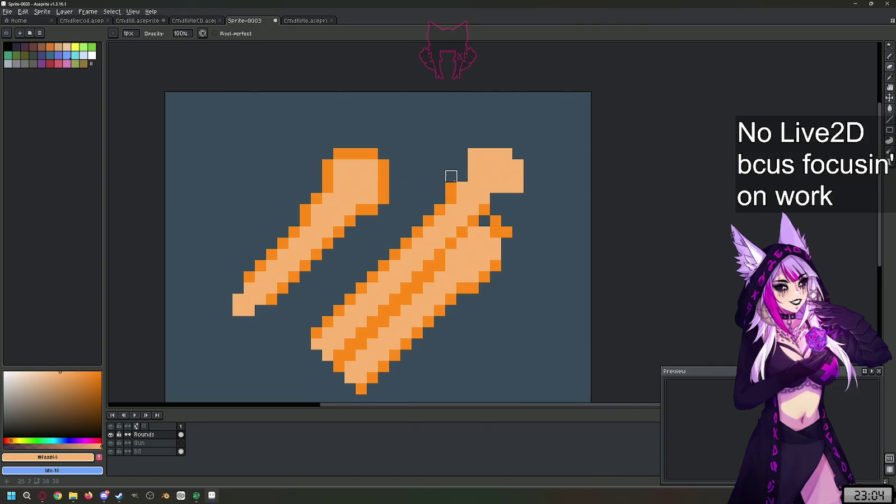
mouse_move(537, 230)
mouse_down()
mouse_move(496, 216)
mouse_move(506, 232)
mouse_move(437, 291)
mouse_move(351, 399)
mouse_move(339, 364)
mouse_move(384, 333)
mouse_move(428, 276)
mouse_move(452, 277)
mouse_move(445, 266)
mouse_move(473, 232)
mouse_move(440, 306)
mouse_up()
Step: Erase the bulky lower part of the right streak and stray pixels below its end
key(l)
key(e)
scroll(373, 358, down, 1)
click(350, 363)
mouse_move(350, 363)
mouse_down()
mouse_move(395, 313)
mouse_move(450, 282)
mouse_move(497, 238)
mouse_up()
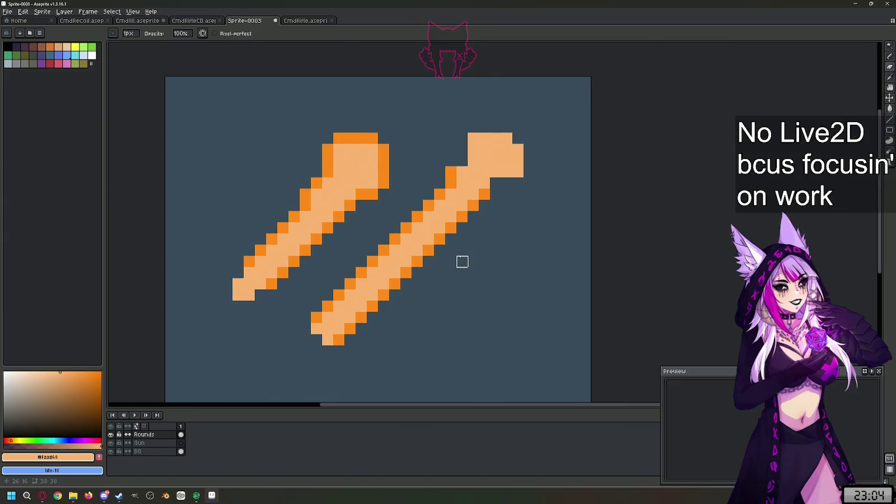
scroll(462, 261, up, 2)
scroll(462, 144, down, 2)
Step: Sample the light orange and reshape the right head: erase its top-right pixel and add pixels below
key(i)
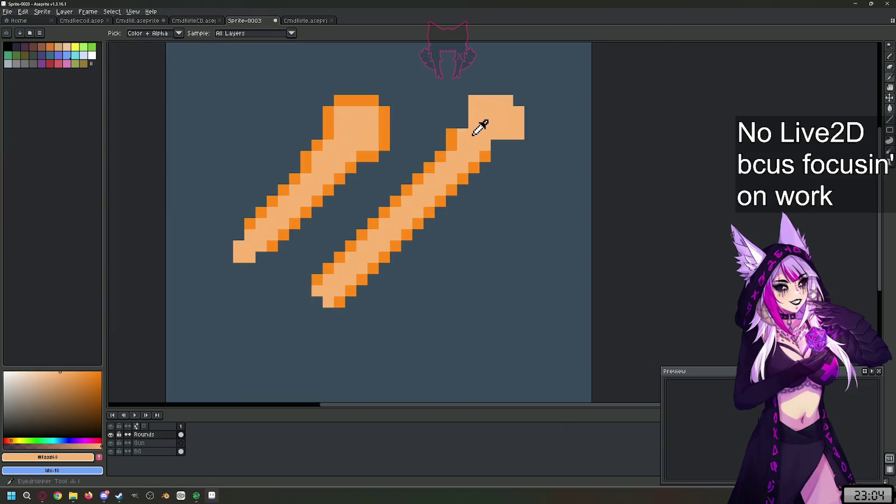
key(b)
click(463, 122)
right_click(517, 98)
click(494, 143)
click(508, 145)
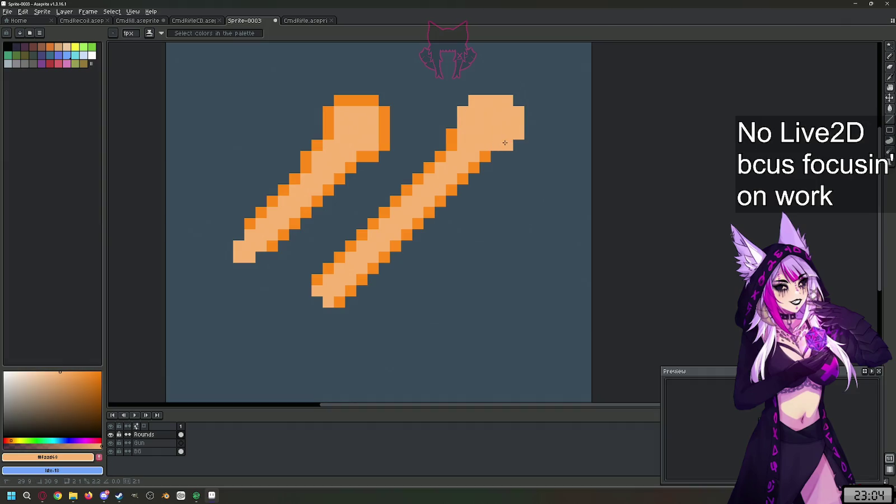
Step: Pick dark orange #FF8211, extend the dark row under the head, and erase two top pixels
key(i)
alt+click(488, 155)
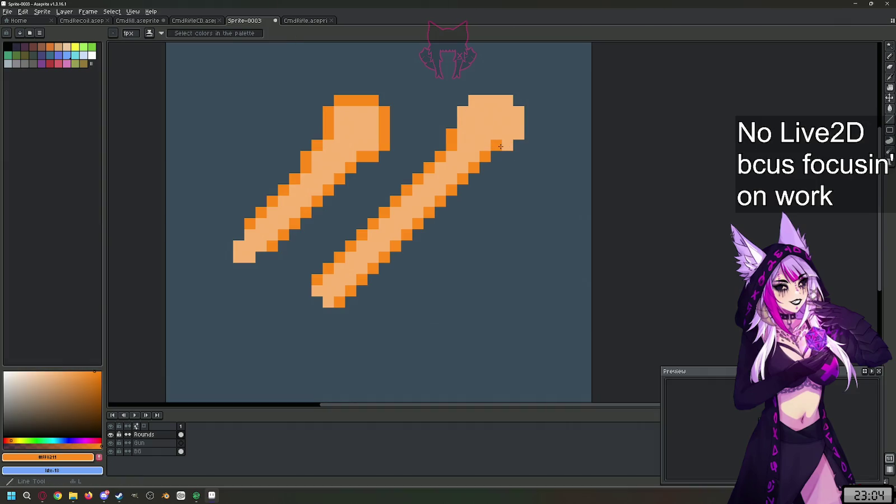
click(510, 156)
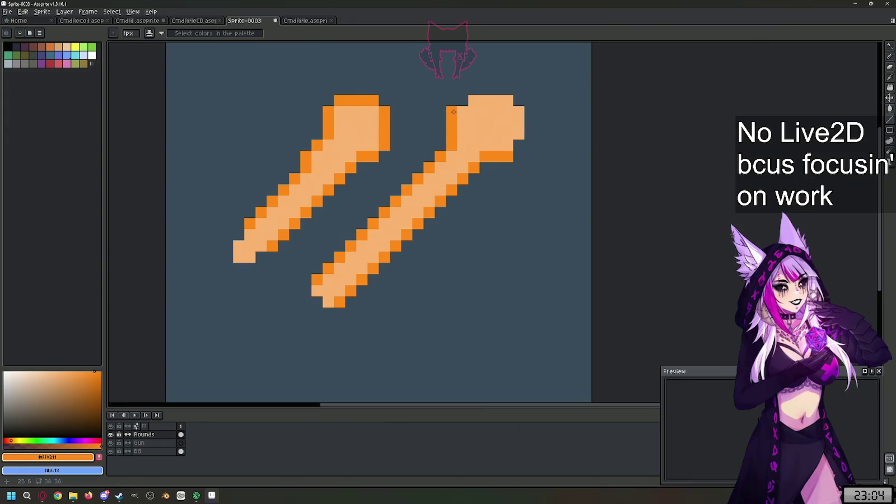
right_click(485, 101)
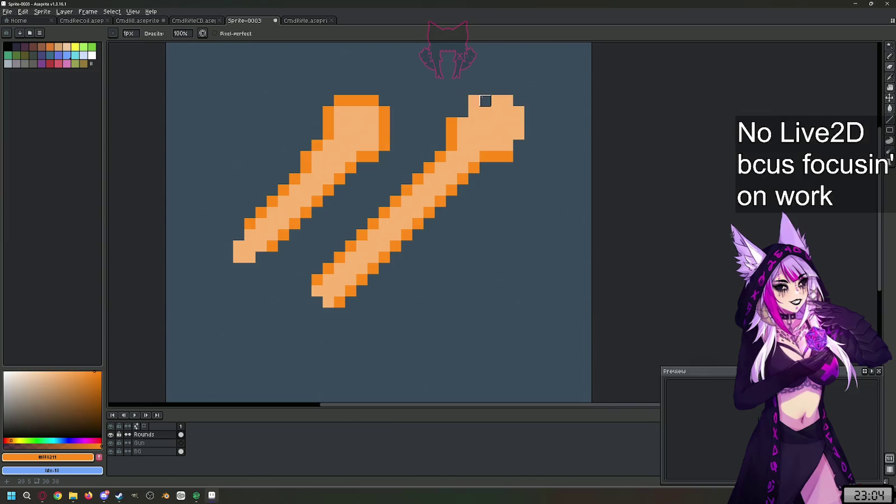
Step: Outline the right head's top, right side and lower edge with dark orange lines
key(l)
drag(474, 101, 485, 101)
alt+click(495, 101)
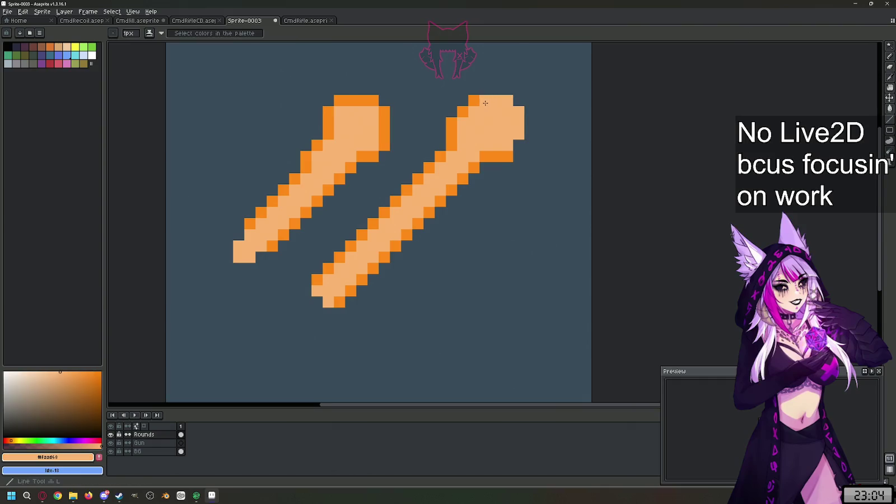
alt+click(476, 99)
mouse_move(485, 89)
mouse_down()
mouse_move(519, 92)
mouse_move(532, 111)
mouse_move(530, 138)
mouse_move(519, 145)
mouse_up()
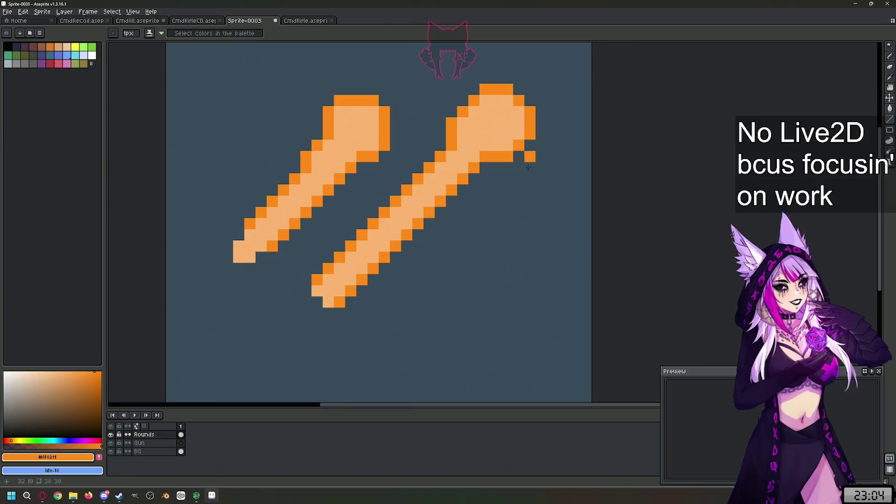
scroll(474, 241, down, 3)
scroll(477, 211, up, 3)
scroll(479, 214, up, 1)
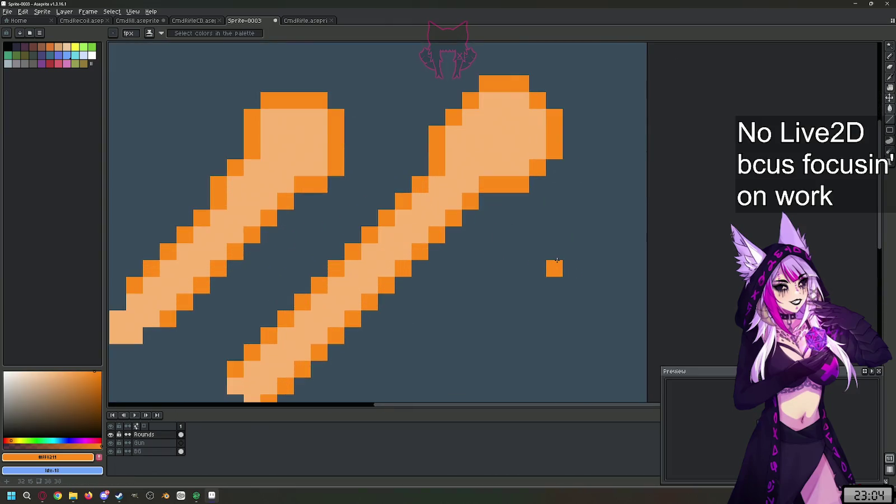
mouse_move(488, 200)
mouse_down()
mouse_move(521, 200)
mouse_move(505, 185)
mouse_up()
Step: Erase a stray dark pixel and fill the gap under the head with light orange #faad63
key(e)
key(l)
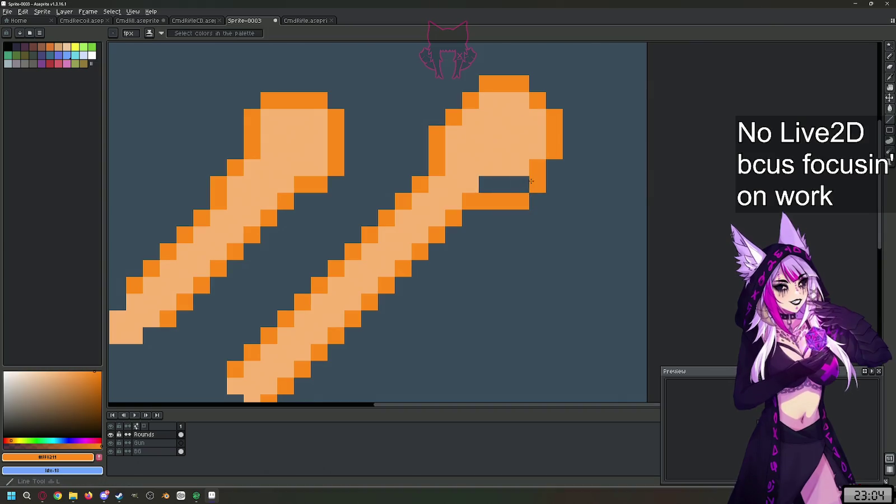
key(e)
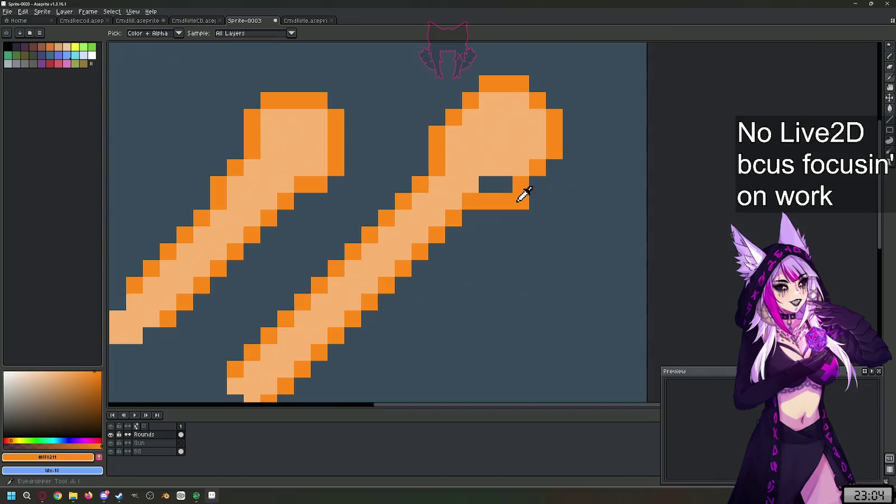
click(521, 202)
key(i)
click(507, 152)
key(l)
drag(487, 184, 513, 185)
scroll(468, 225, down, 3)
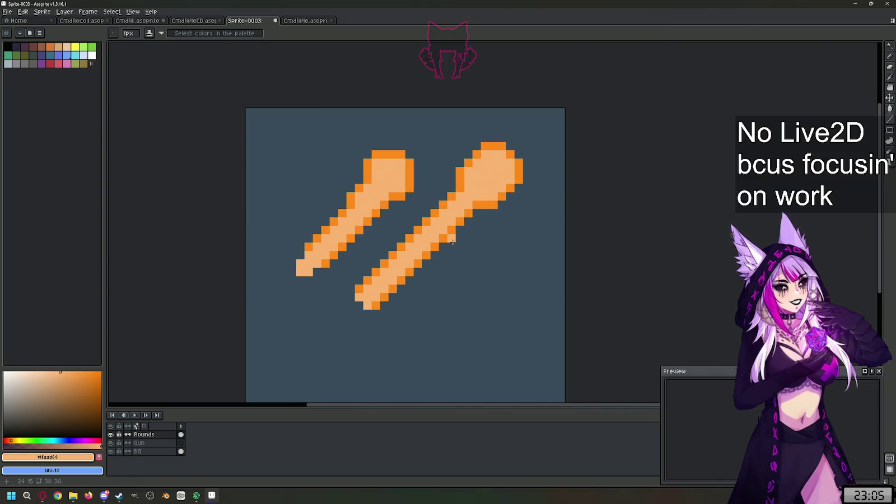
scroll(464, 150, down, 1)
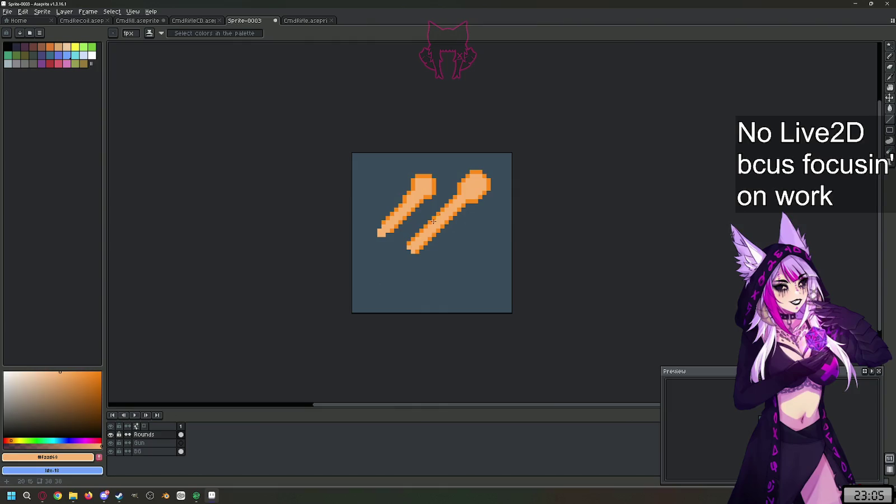
Step: Draw a thin diagonal line for a third streak below the others and widen its head
scroll(434, 221, up, 1)
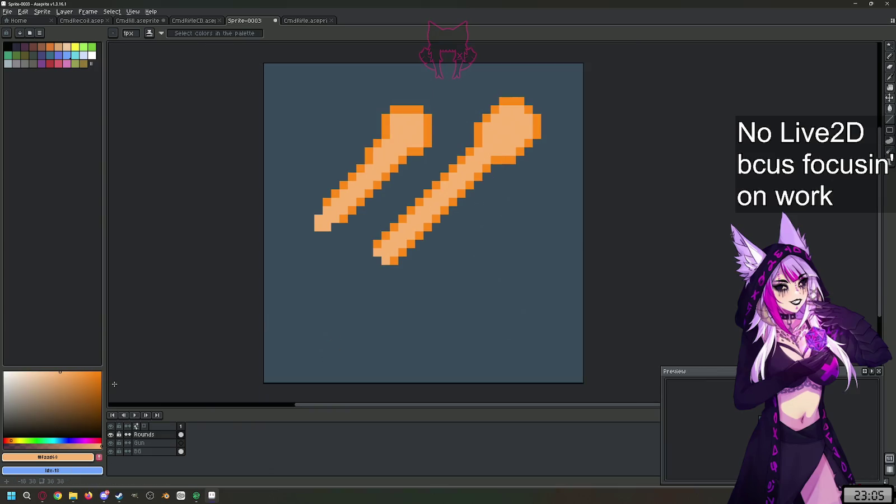
key(ctrl+z)
click(444, 278)
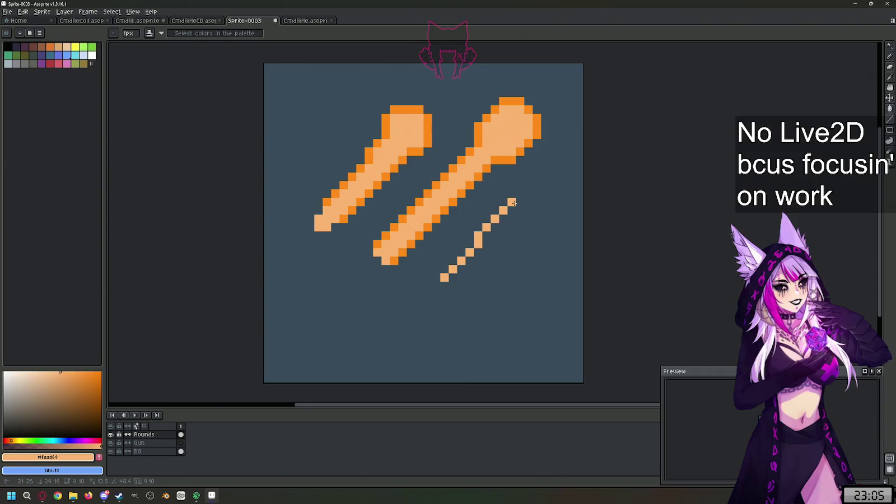
mouse_move(513, 203)
mouse_down()
mouse_move(535, 188)
mouse_move(531, 179)
mouse_move(546, 180)
mouse_move(532, 183)
mouse_move(544, 196)
mouse_move(525, 179)
mouse_move(519, 191)
mouse_move(532, 188)
mouse_up()
key(ctrl)
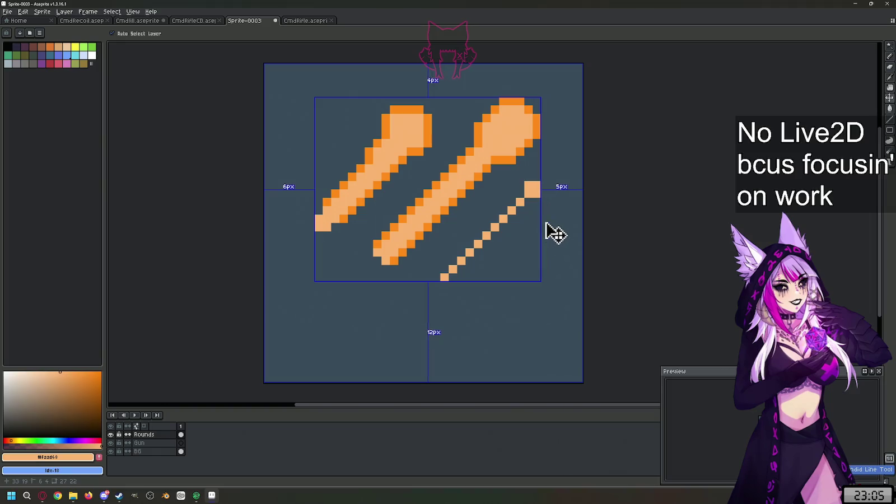
key(ctrl+z)
click(538, 200)
click(521, 190)
mouse_move(519, 204)
mouse_down()
mouse_move(512, 196)
mouse_move(535, 212)
mouse_up()
Step: Thicken the third streak's diagonal into a solid two-pixel stroke
click(546, 261)
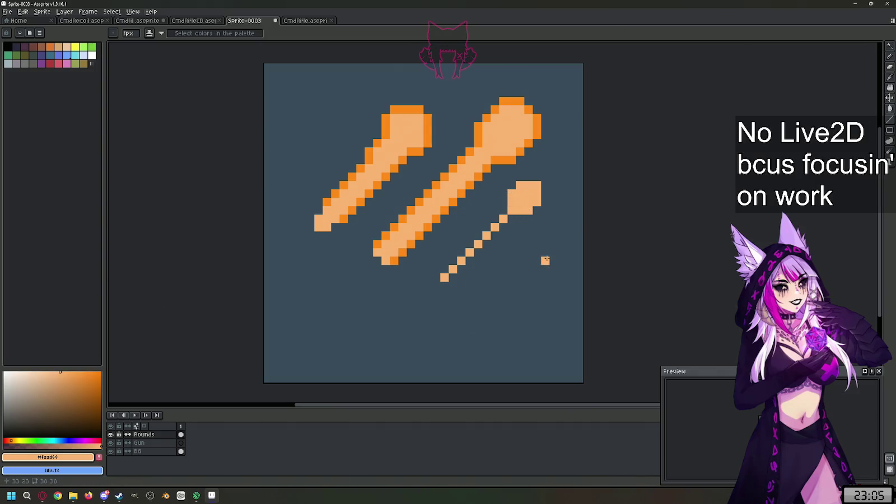
key(ctrl+z)
click(502, 234)
drag(497, 221, 440, 270)
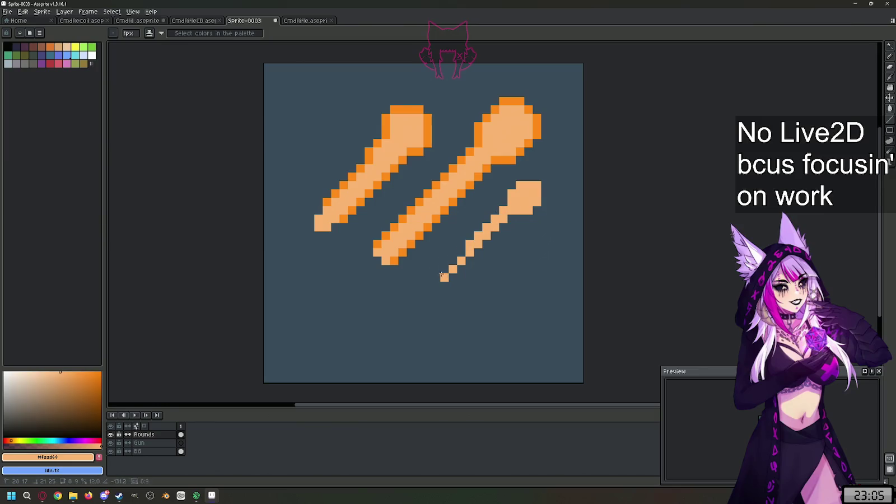
drag(507, 224, 450, 277)
key(ctrl+z)
key(ctrl+y)
Step: Outline the third streak's lower edge in dark orange #FF8211
alt+click(514, 153)
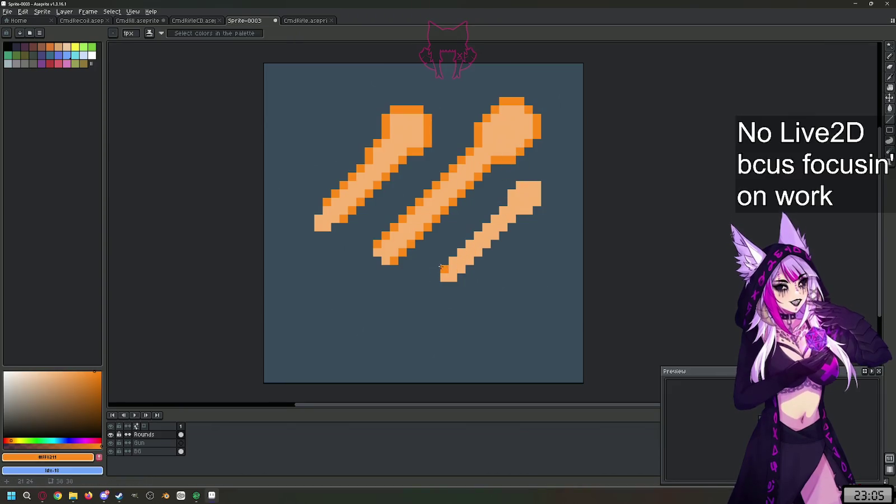
mouse_move(441, 261)
mouse_down()
mouse_move(511, 177)
mouse_move(546, 177)
mouse_move(546, 209)
mouse_move(518, 218)
mouse_up()
click(554, 219)
key(ctrl+z)
Step: Erase the third head's corner pixels to round it off
key(b)
scroll(562, 161, up, 1)
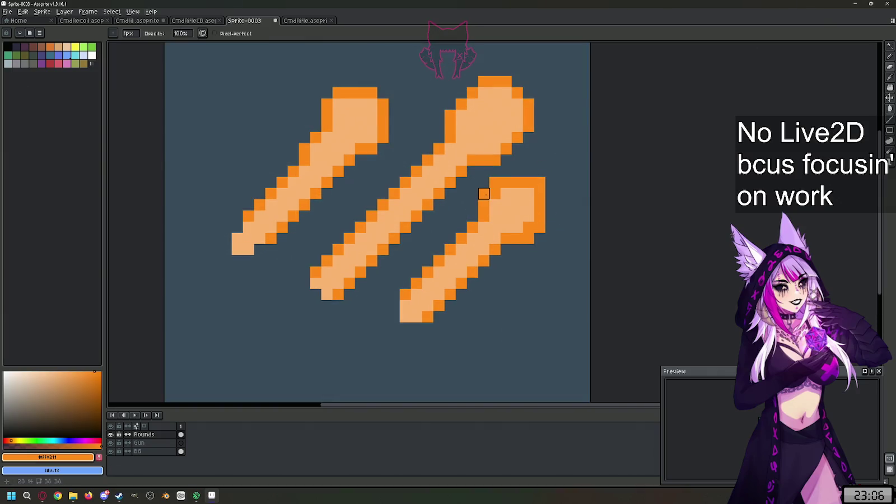
click(539, 227)
click(528, 238)
click(540, 183)
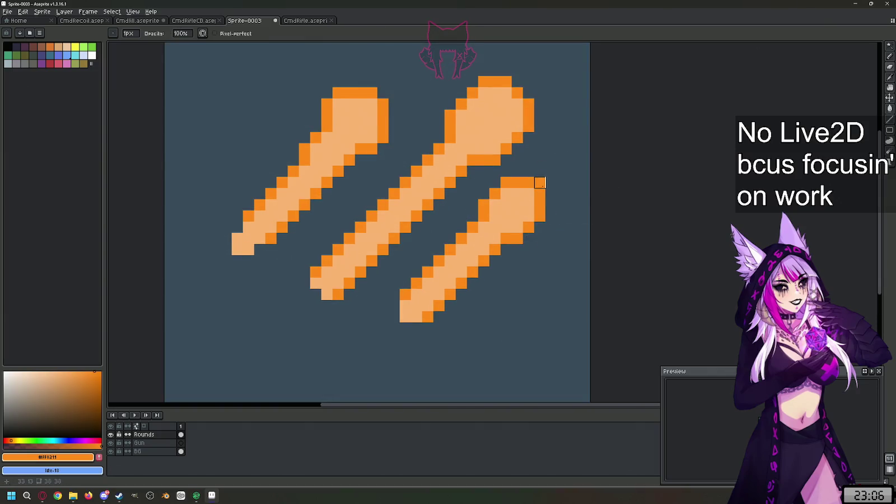
scroll(562, 140, down, 2)
scroll(577, 160, up, 1)
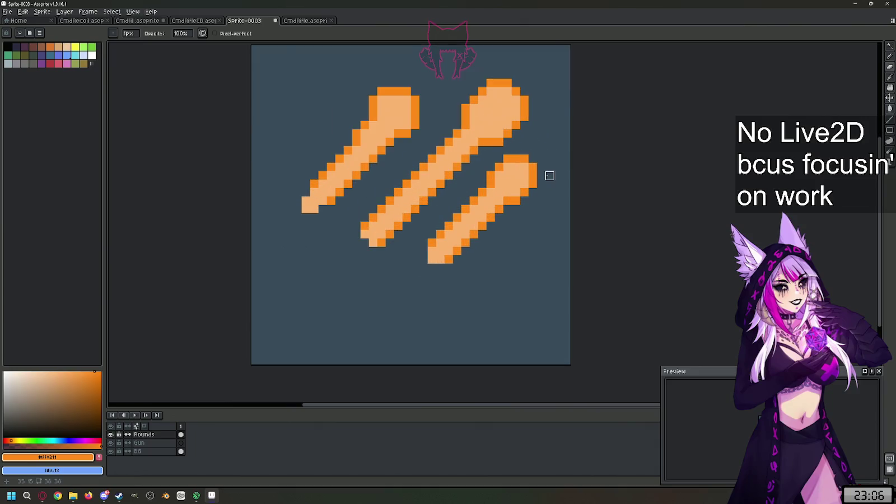
scroll(550, 176, down, 2)
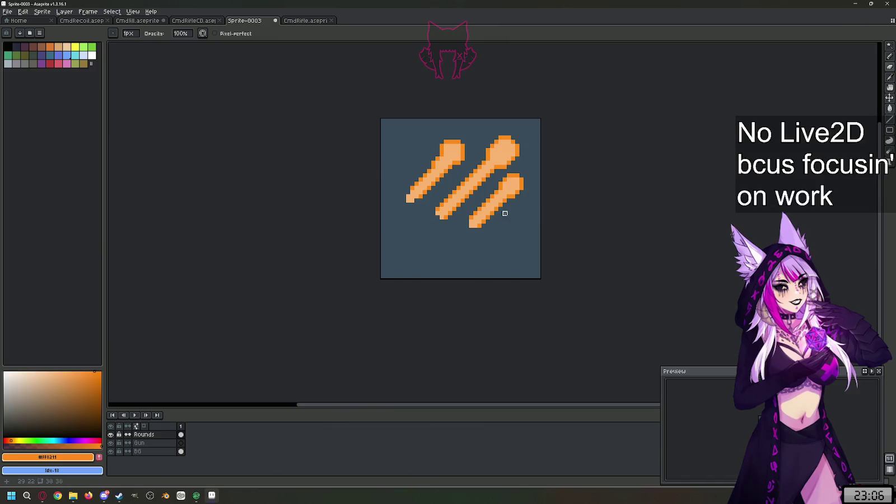
scroll(505, 213, up, 1)
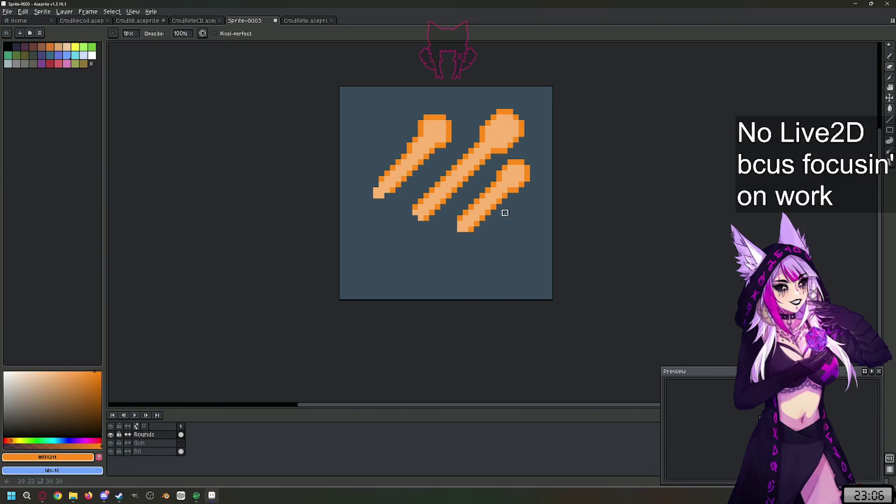
scroll(419, 263, up, 1)
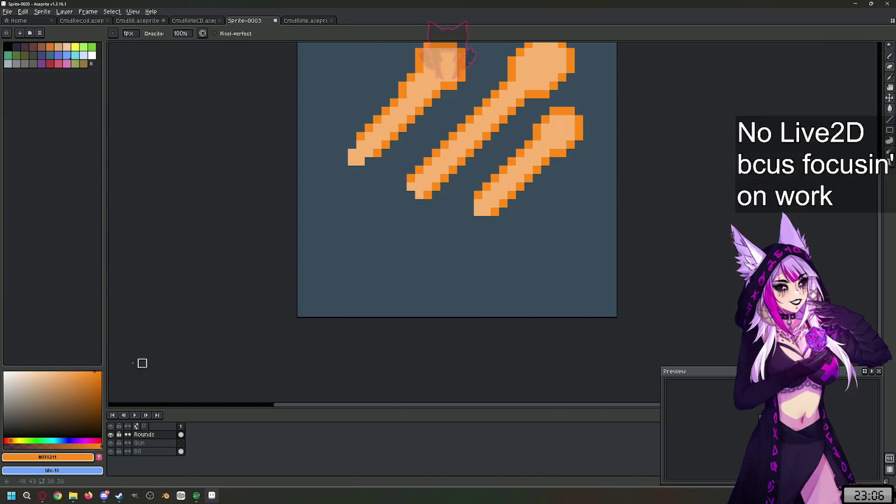
click(19, 401)
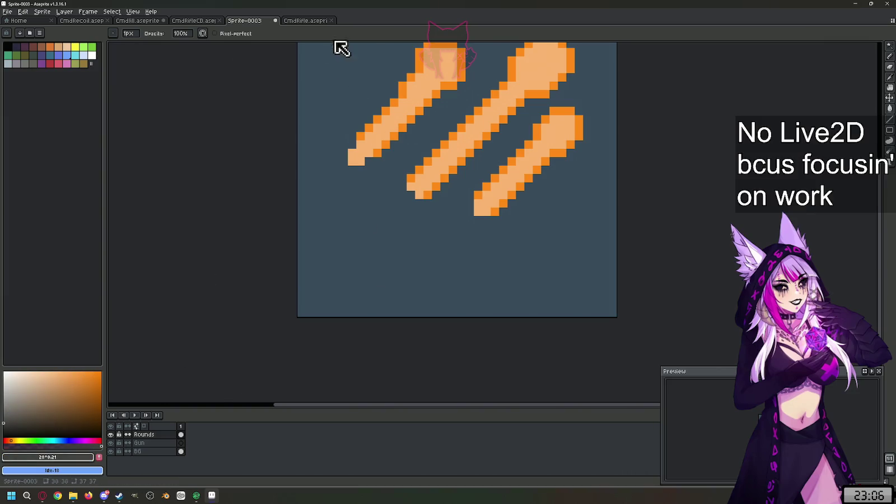
Step: Paste the rifle into Sprite-0003's Gun layer and shift it down and left
click(312, 21)
scroll(479, 230, up, 1)
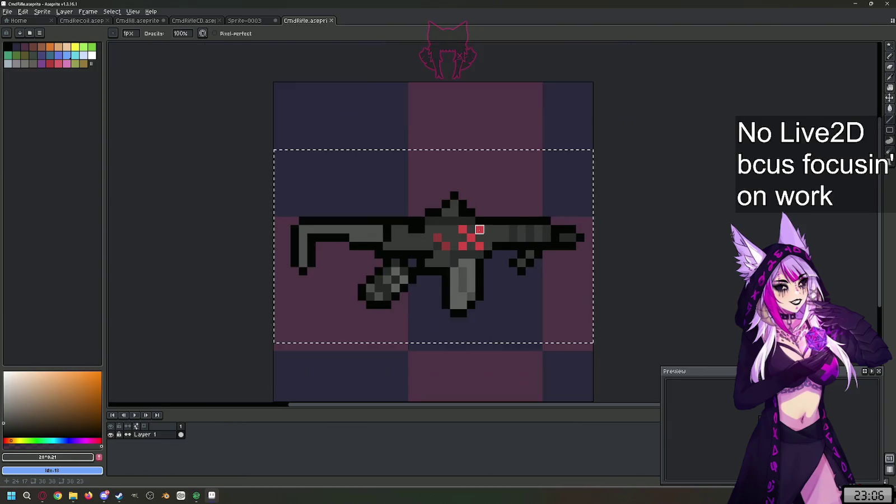
click(259, 21)
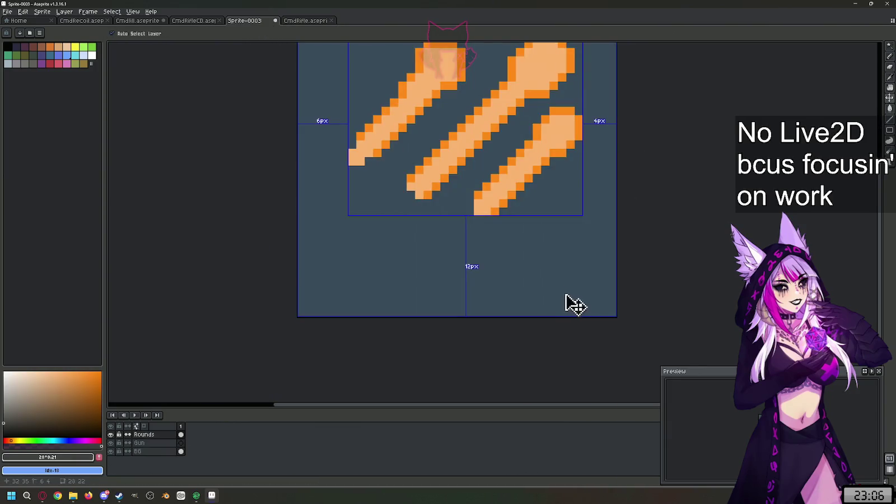
scroll(513, 325, up, 1)
click(143, 442)
key(ctrl+v)
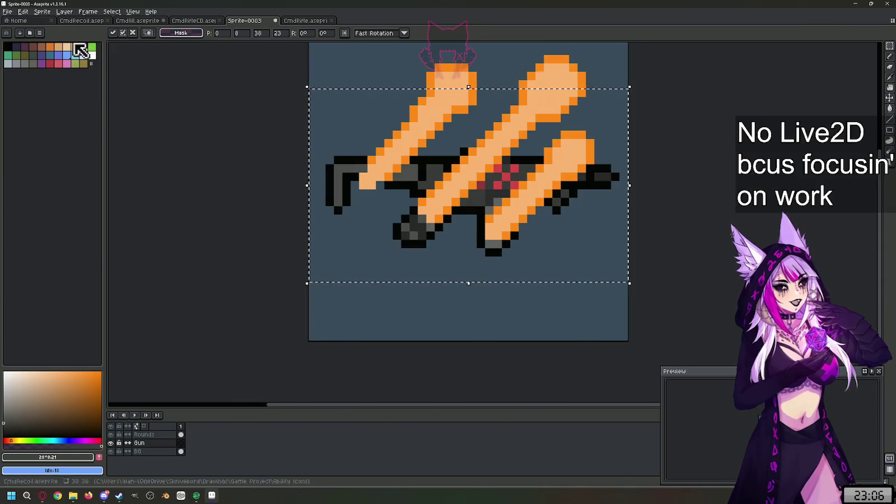
mouse_move(311, 266)
mouse_down()
mouse_move(260, 292)
mouse_move(300, 287)
mouse_up()
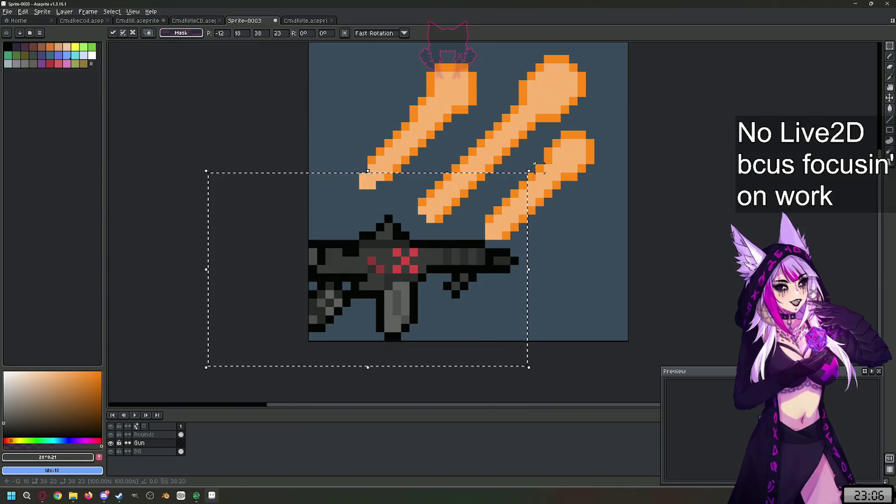
key(Return)
Step: Rotate the gun to about 47° and commit it in the lower-left corner
drag(534, 166, 412, 123)
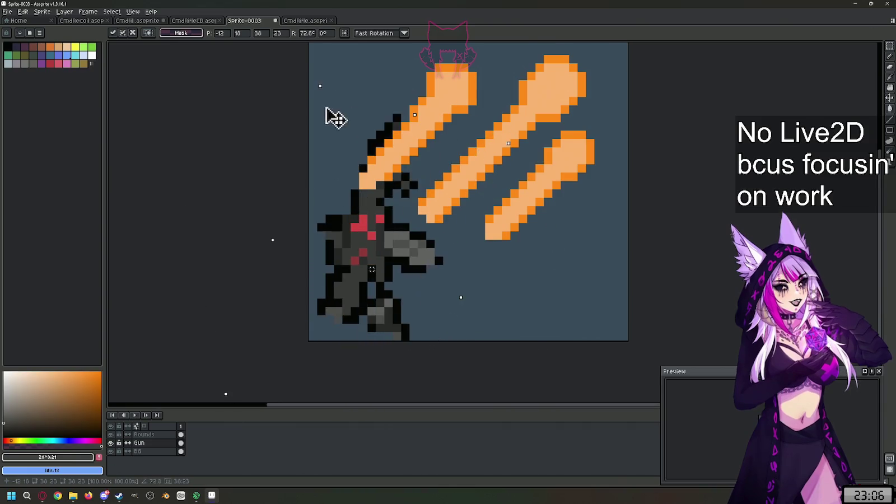
mouse_move(411, 123)
mouse_down()
mouse_move(438, 296)
mouse_move(491, 205)
mouse_up()
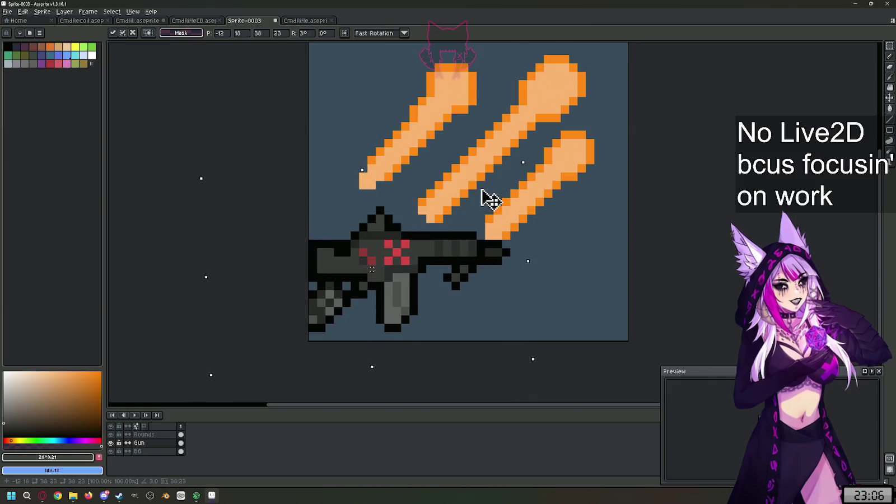
drag(492, 204, 402, 145)
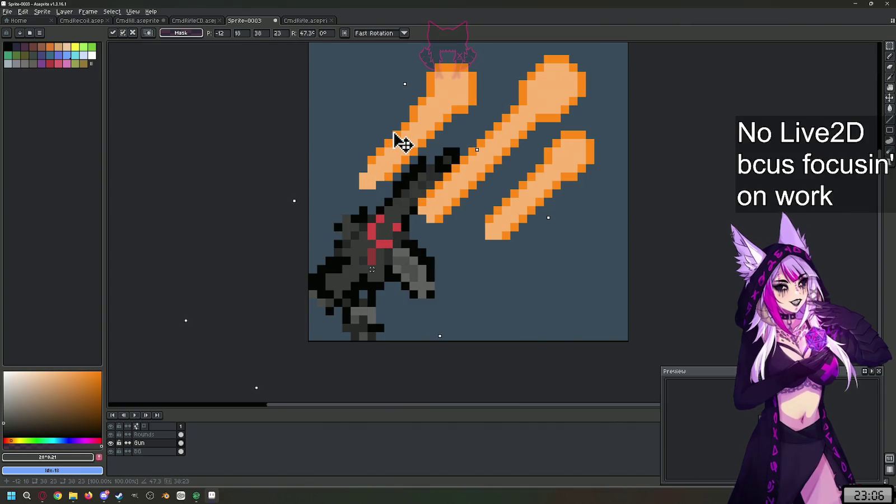
drag(402, 144, 404, 144)
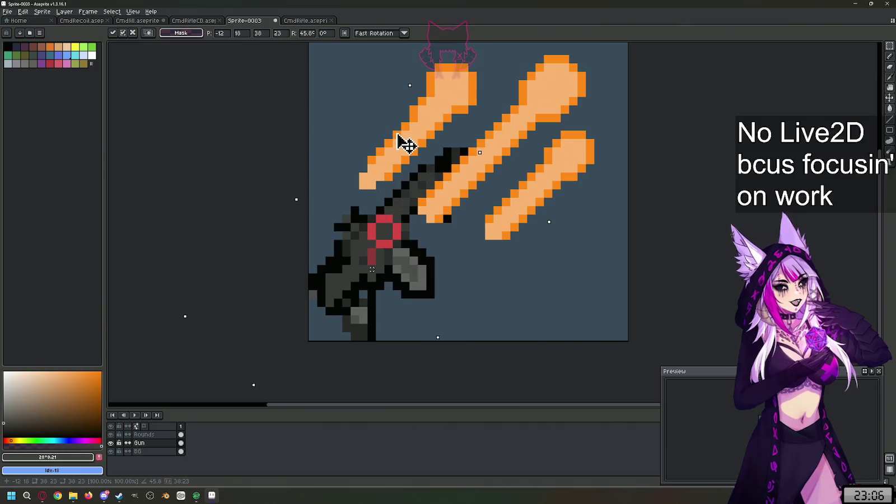
drag(403, 144, 347, 370)
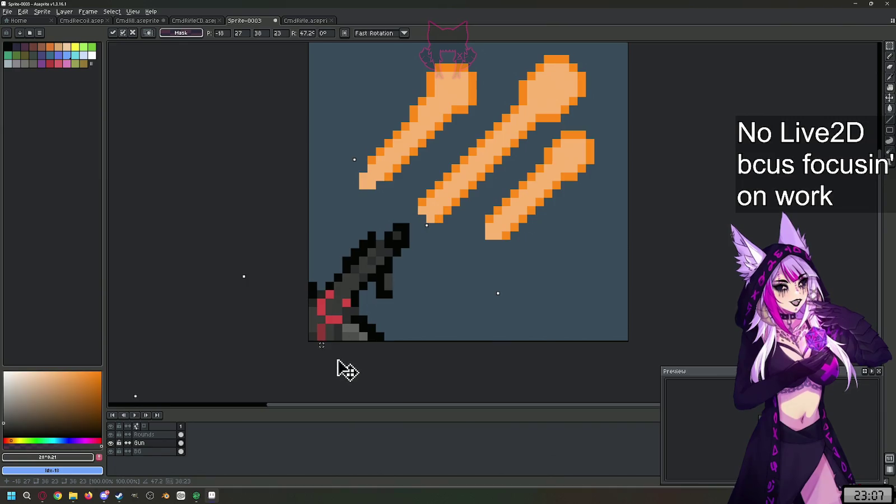
drag(347, 370, 350, 370)
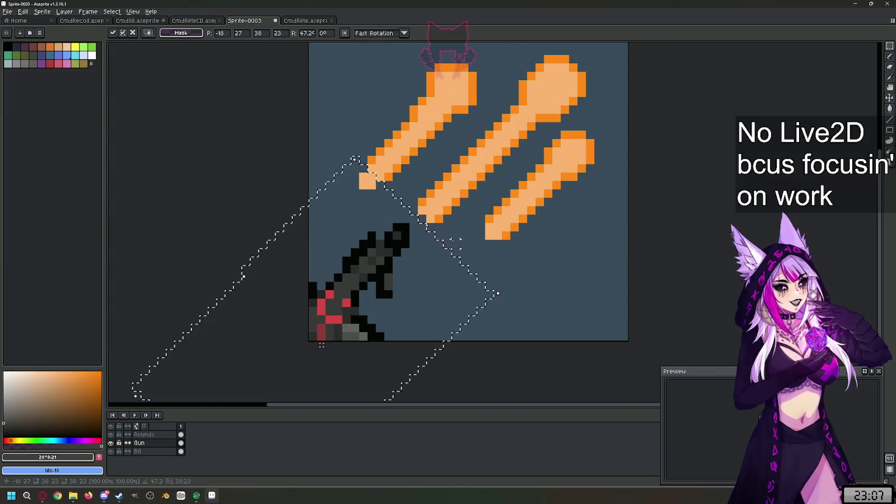
key(Return)
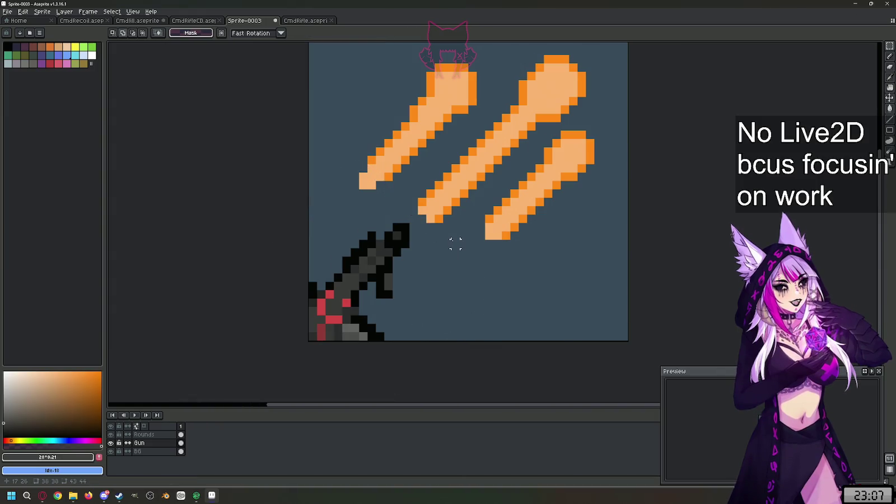
Step: Try a second pasted copy of the gun, cancel it, and bring up CmdRifle.aseprite
key(ctrl+v)
mouse_move(453, 260)
mouse_down()
mouse_move(394, 176)
mouse_move(390, 136)
mouse_move(521, 308)
mouse_move(528, 344)
mouse_move(456, 326)
mouse_move(290, 186)
mouse_move(313, 148)
mouse_move(296, 134)
mouse_up()
scroll(514, 324, down, 2)
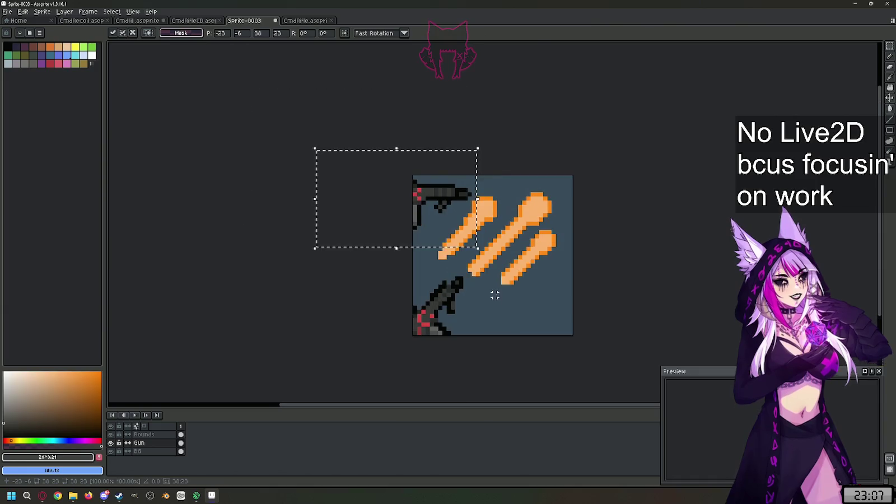
scroll(495, 295, up, 2)
scroll(411, 315, down, 2)
scroll(415, 317, up, 2)
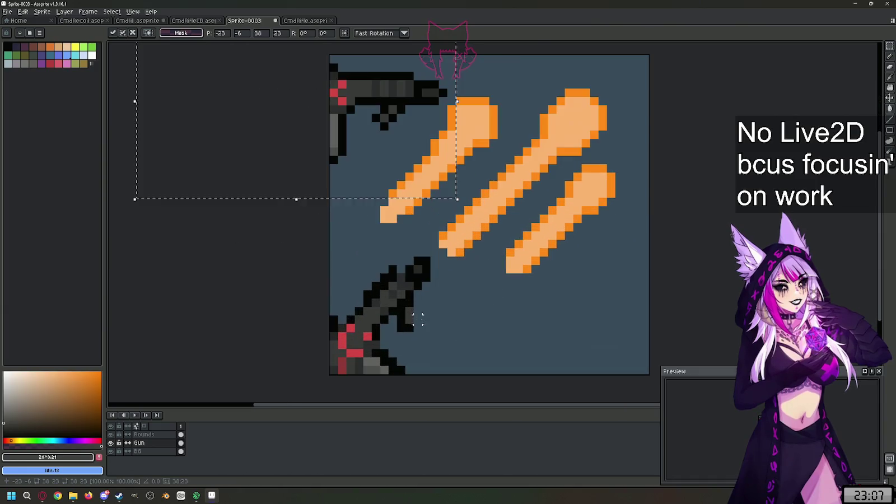
key(Escape)
click(305, 20)
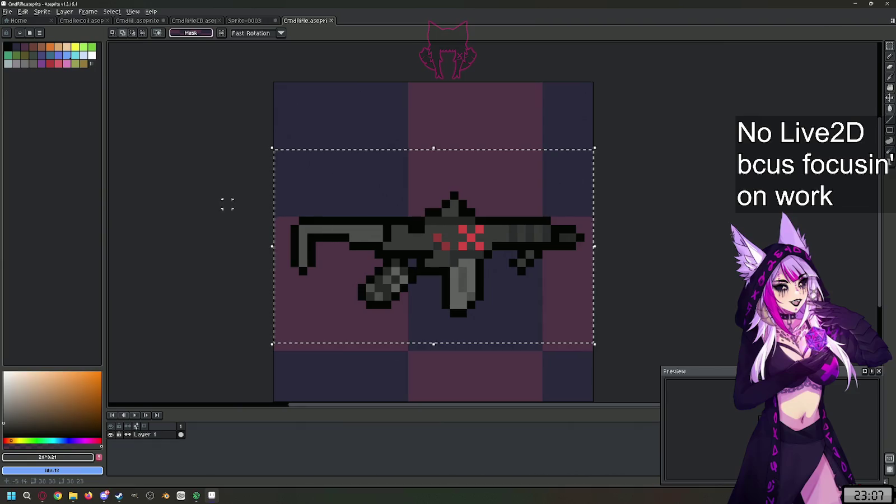
right_click(318, 21)
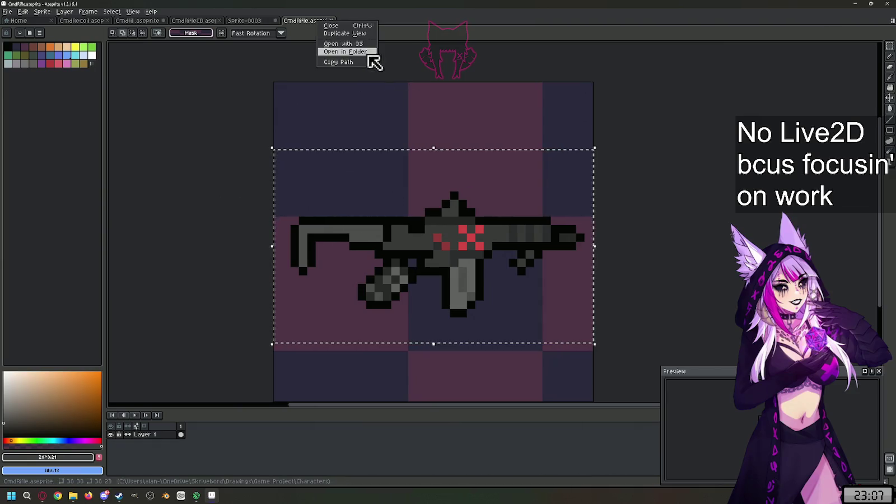
click(372, 33)
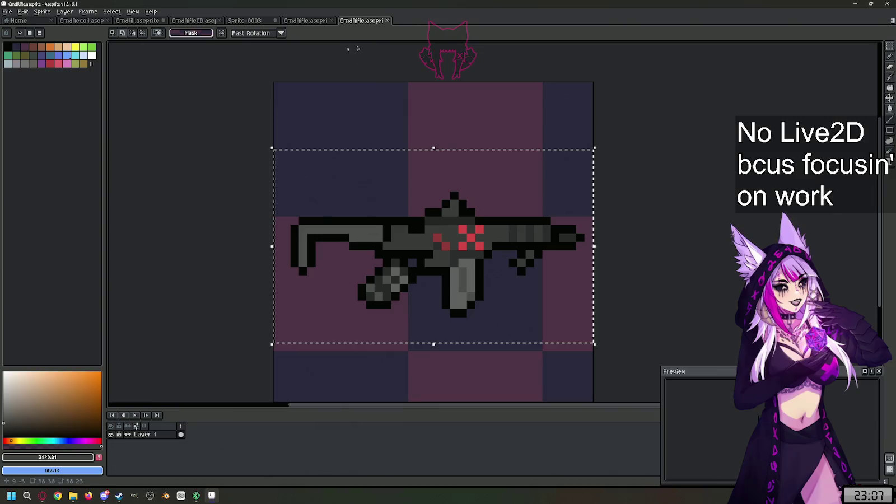
right_click(361, 20)
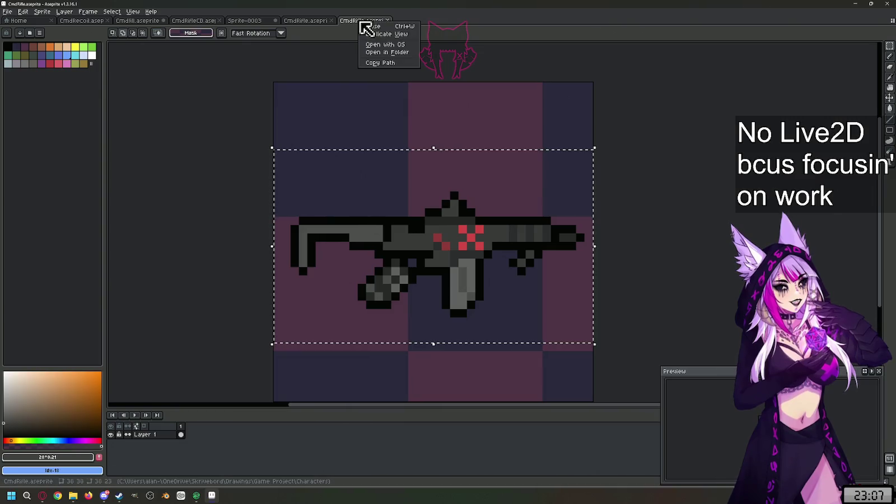
click(388, 35)
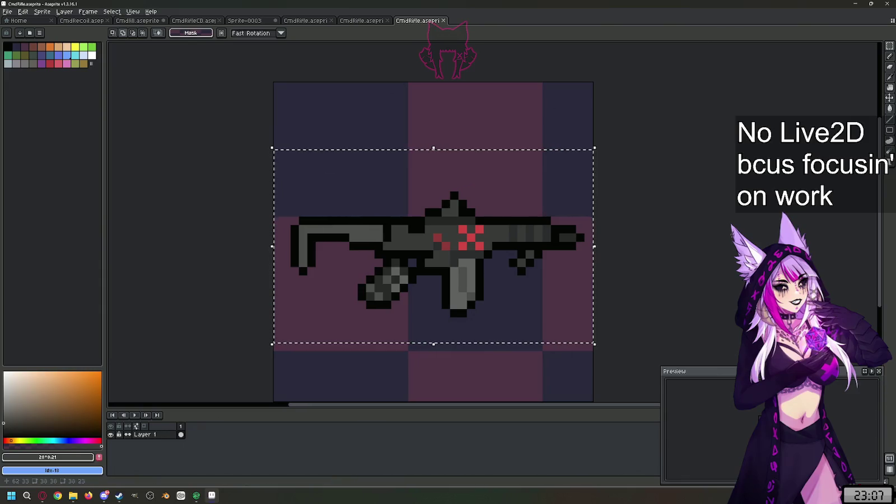
click(349, 24)
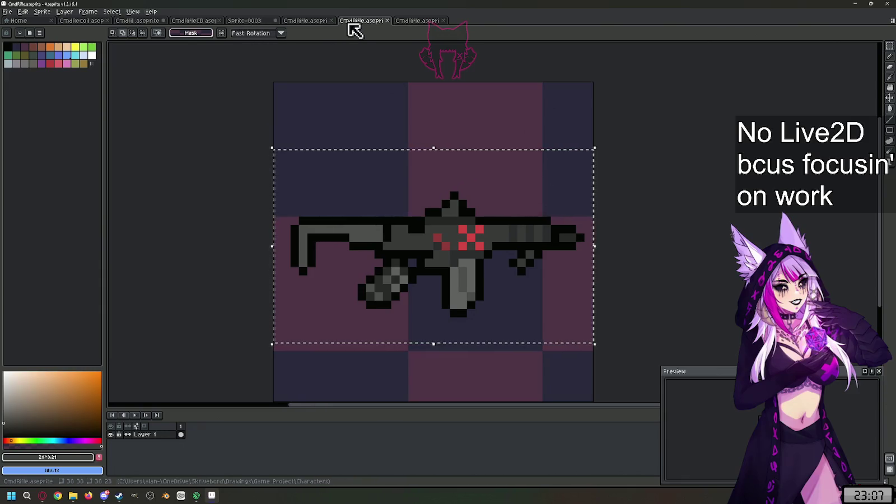
click(443, 21)
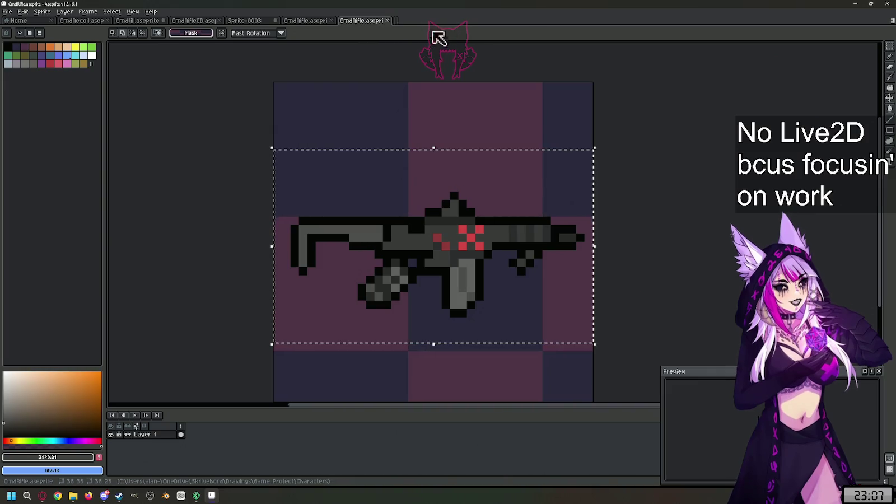
click(325, 23)
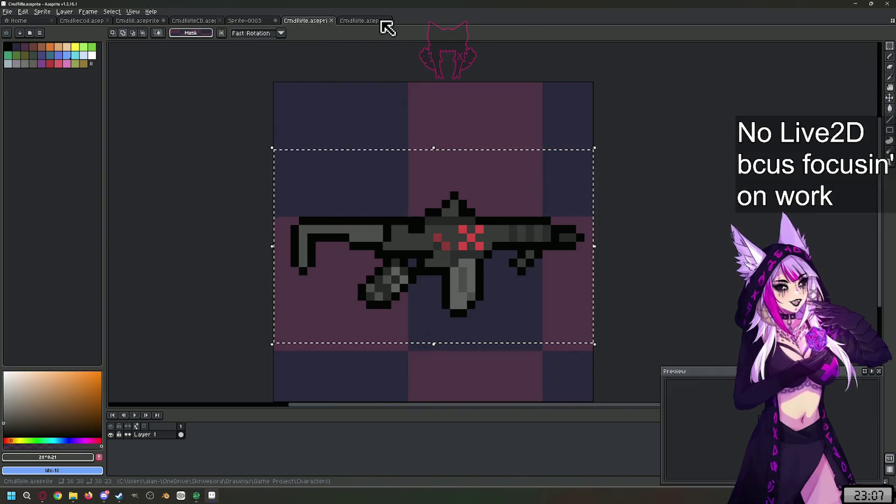
right_click(310, 21)
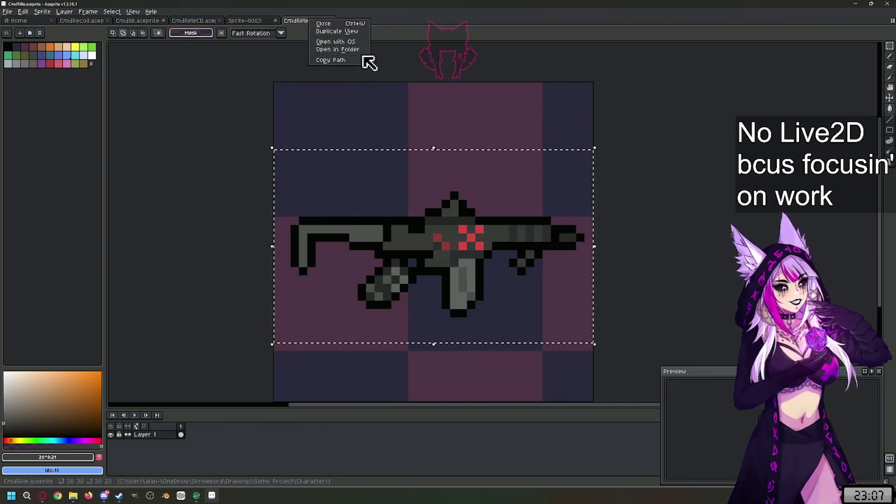
key(Escape)
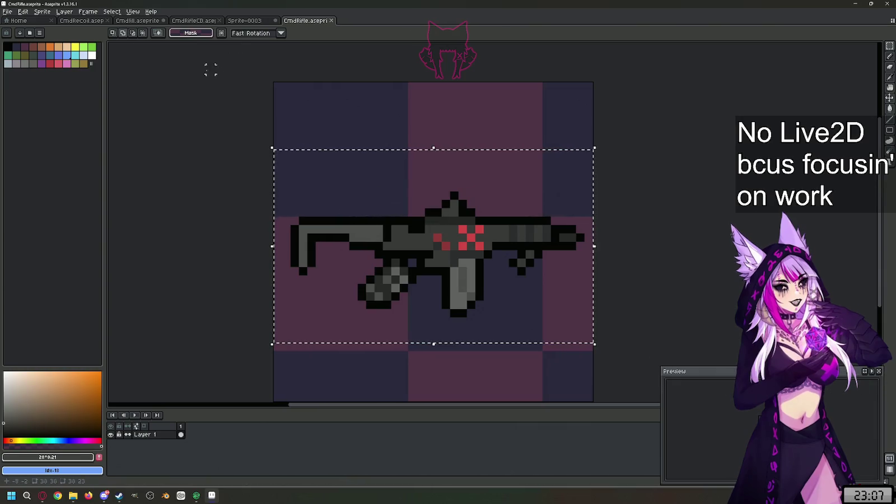
right_click(166, 436)
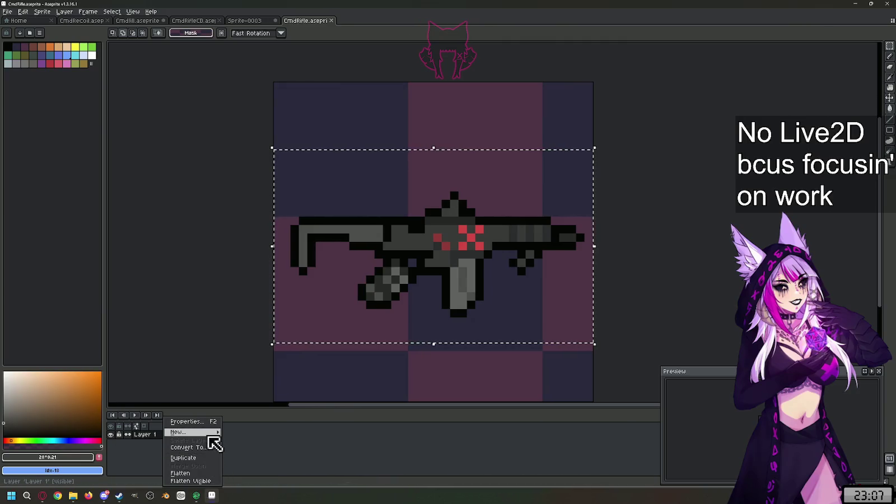
mouse_move(184, 432)
click(425, 457)
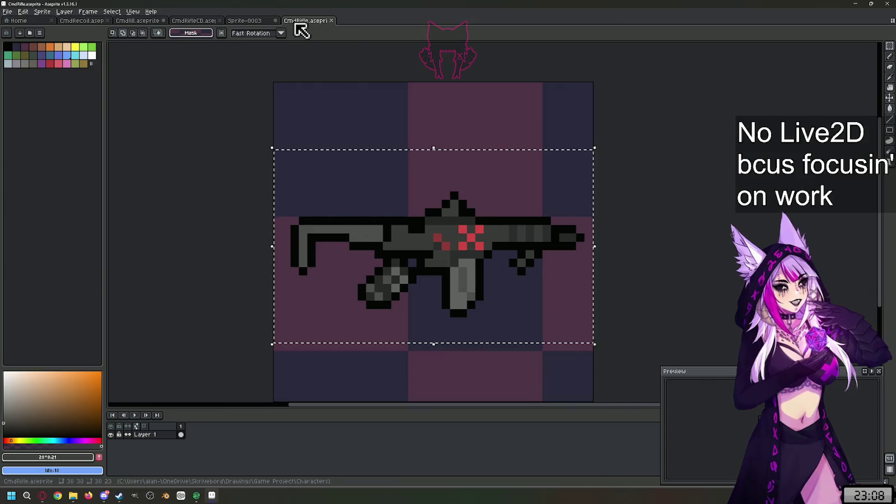
right_click(302, 21)
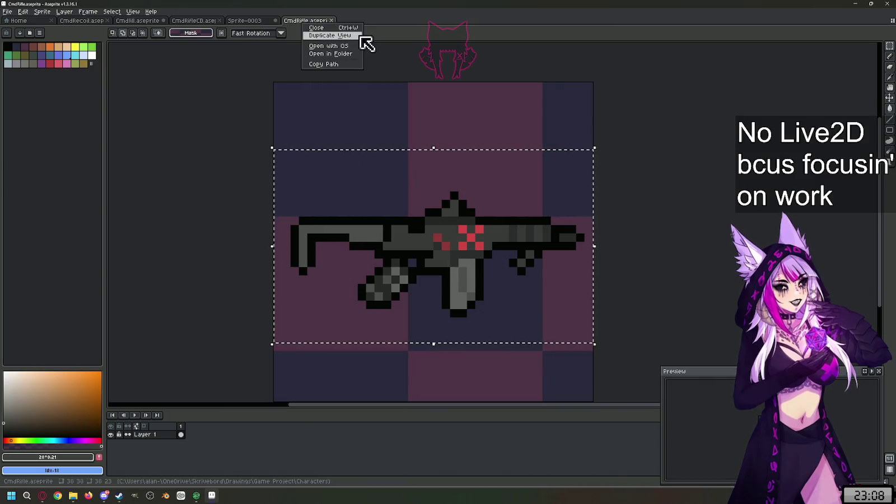
click(132, 11)
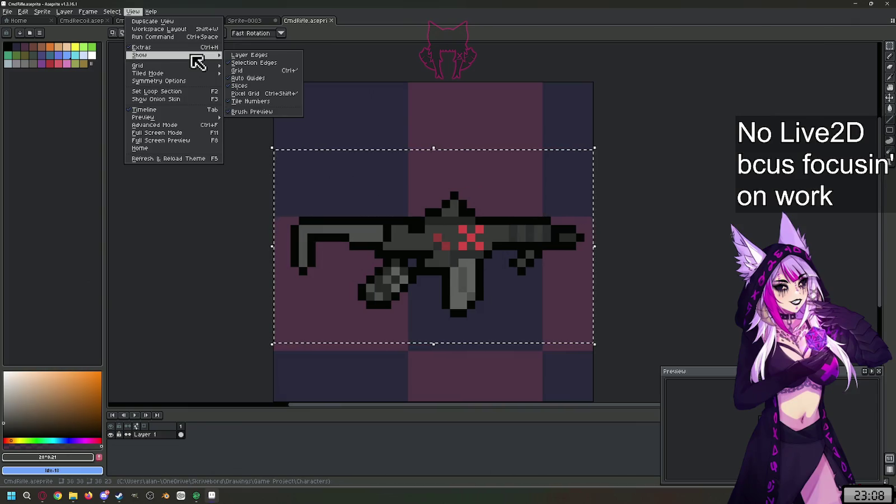
mouse_move(168, 65)
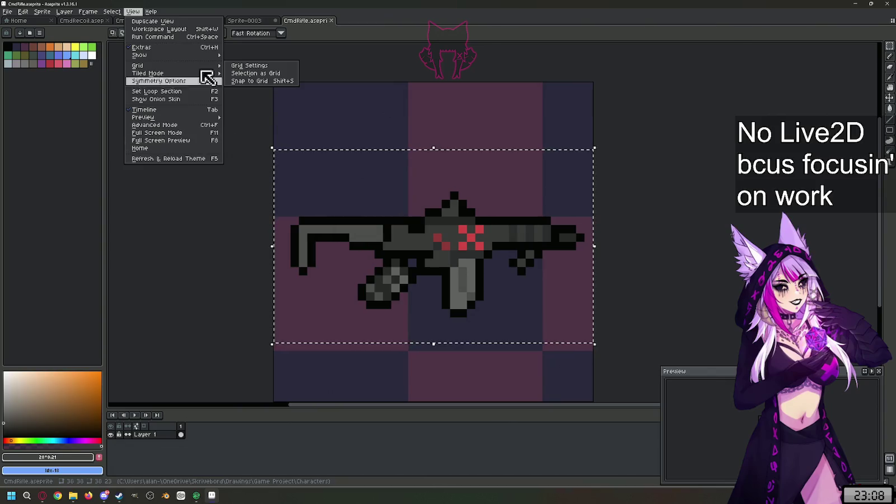
click(257, 23)
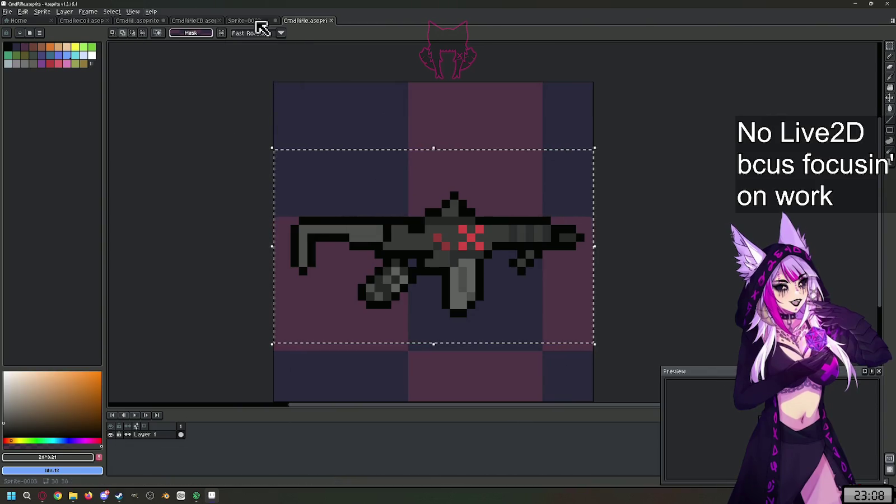
click(262, 28)
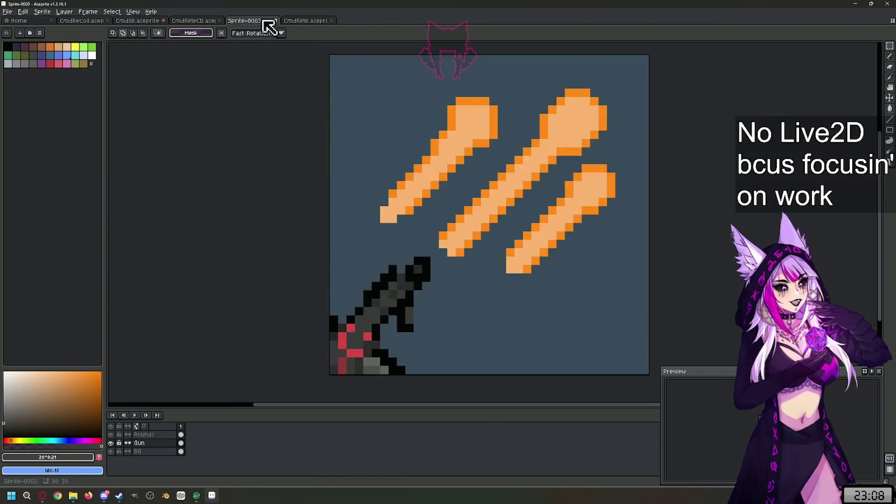
click(296, 21)
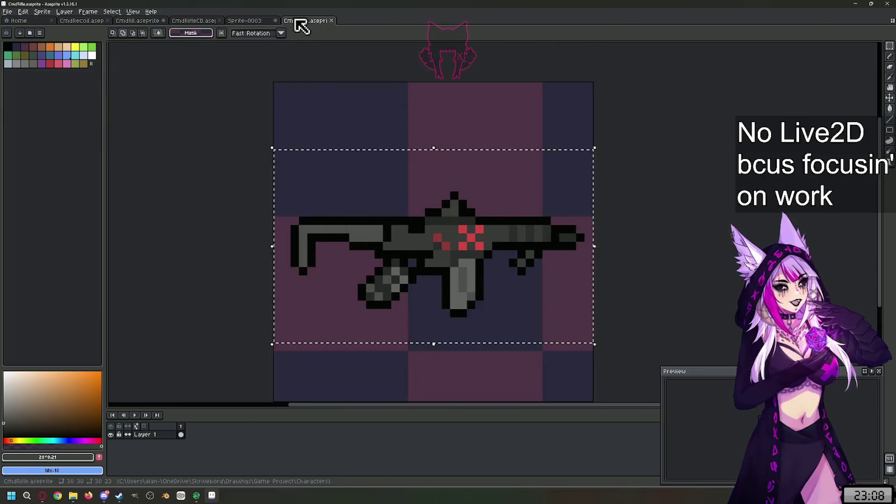
right_click(296, 21)
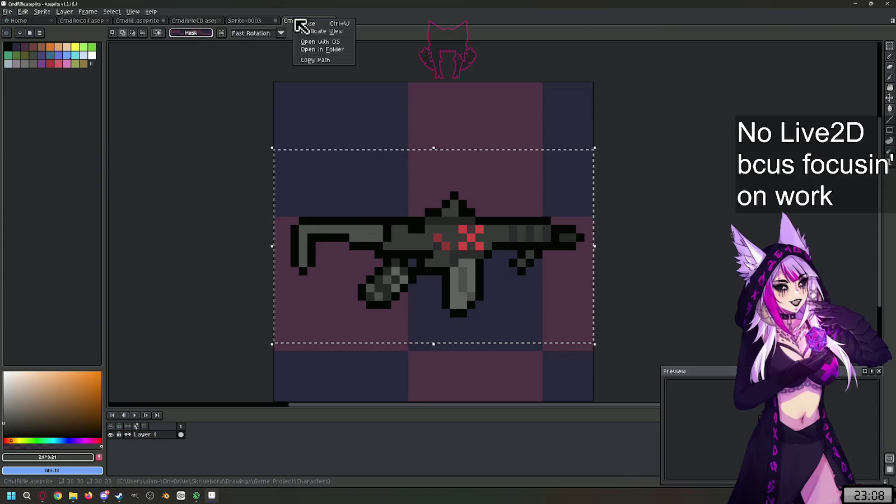
click(450, 25)
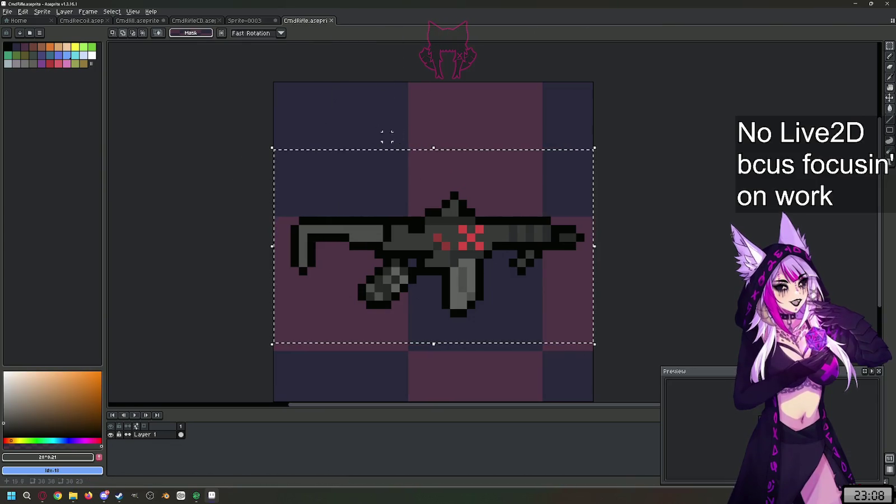
click(130, 12)
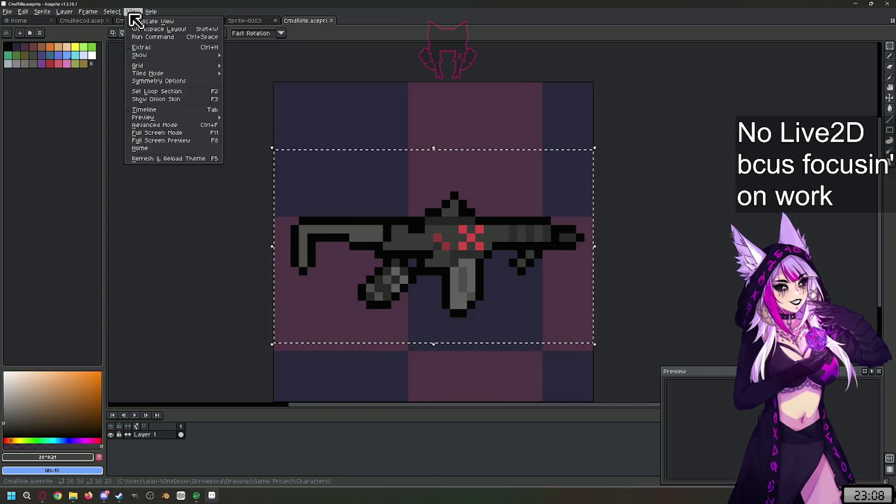
click(133, 12)
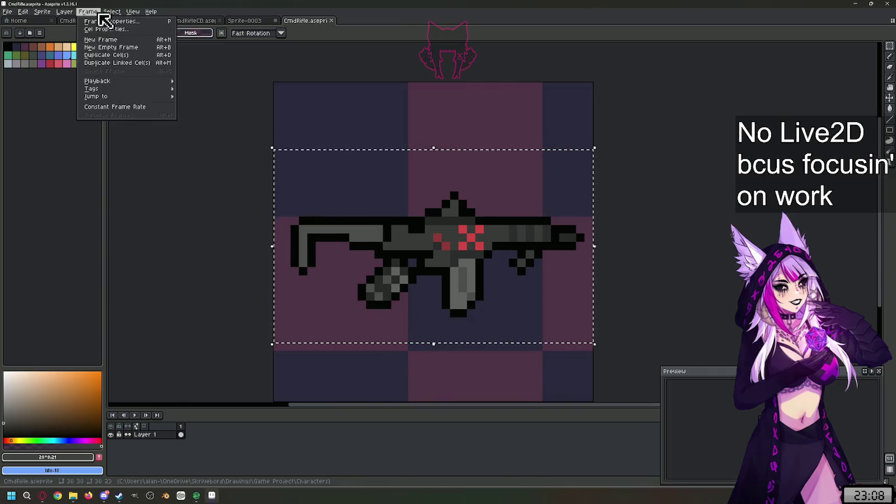
click(66, 11)
click(47, 12)
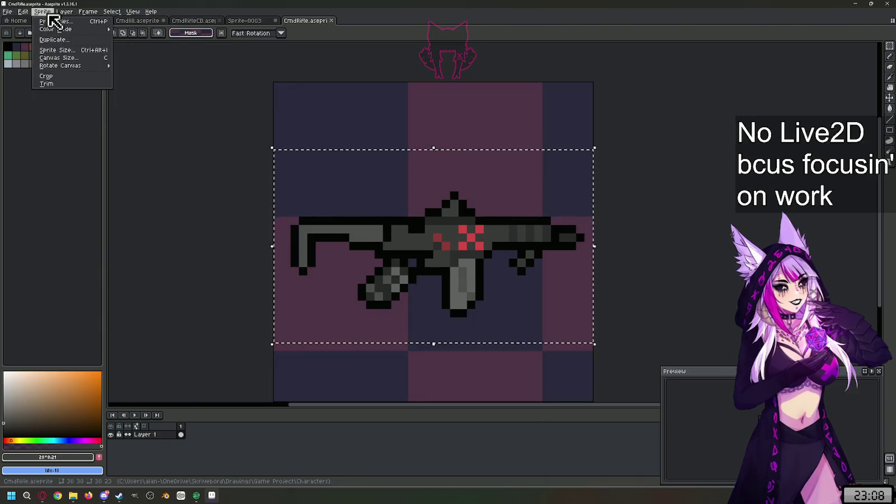
click(29, 12)
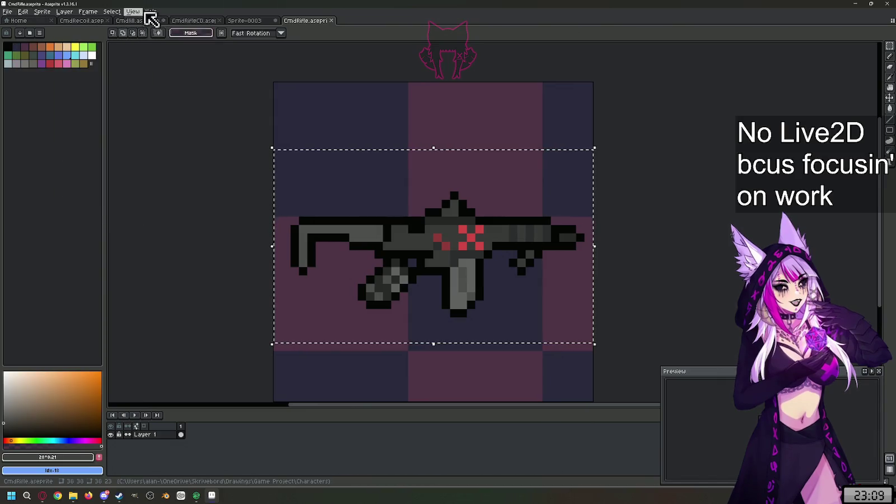
click(284, 20)
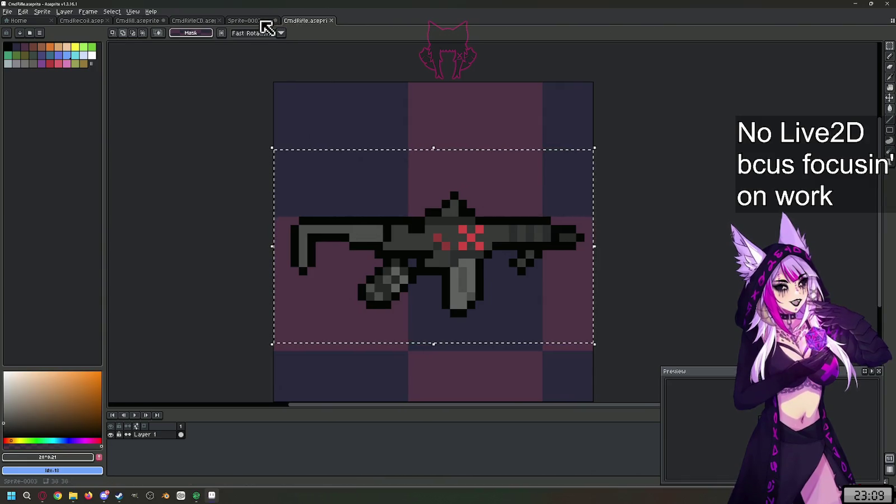
click(262, 23)
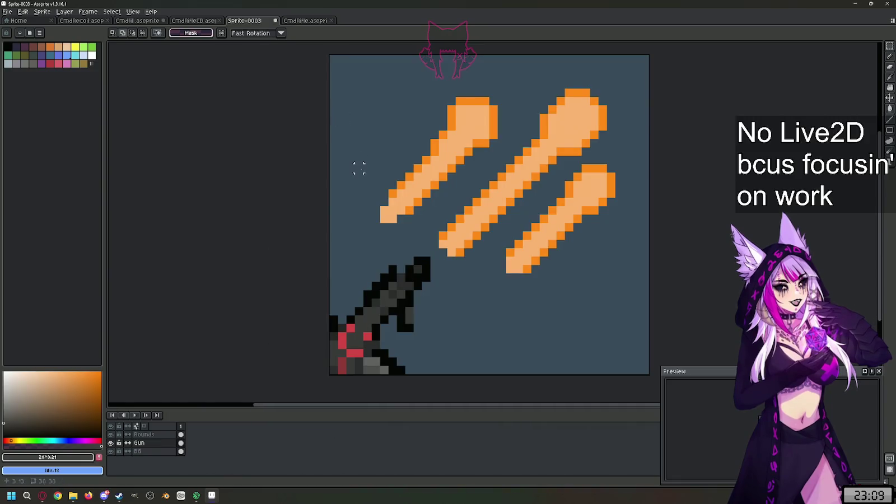
Step: Zoom in, choose black for the pencil, and draw black pixels right of the gun's grip
scroll(401, 336, up, 1)
scroll(403, 337, up, 1)
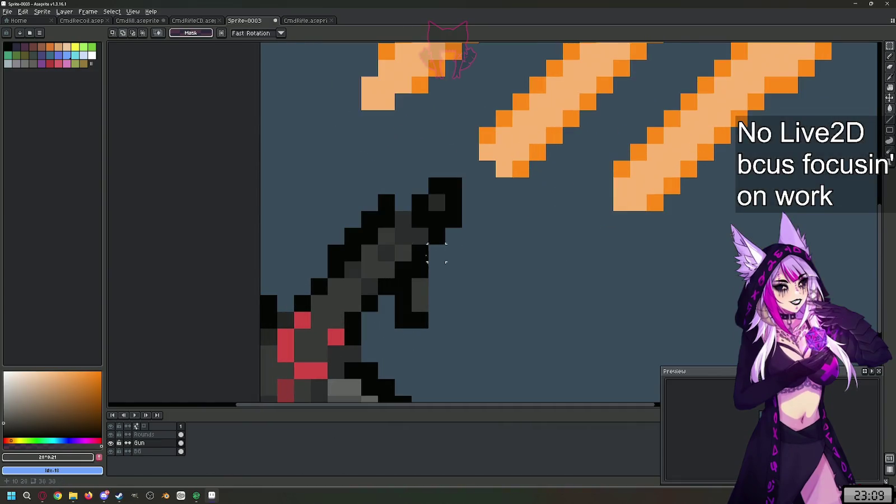
key(b)
alt+click(414, 193)
scroll(506, 285, down, 4)
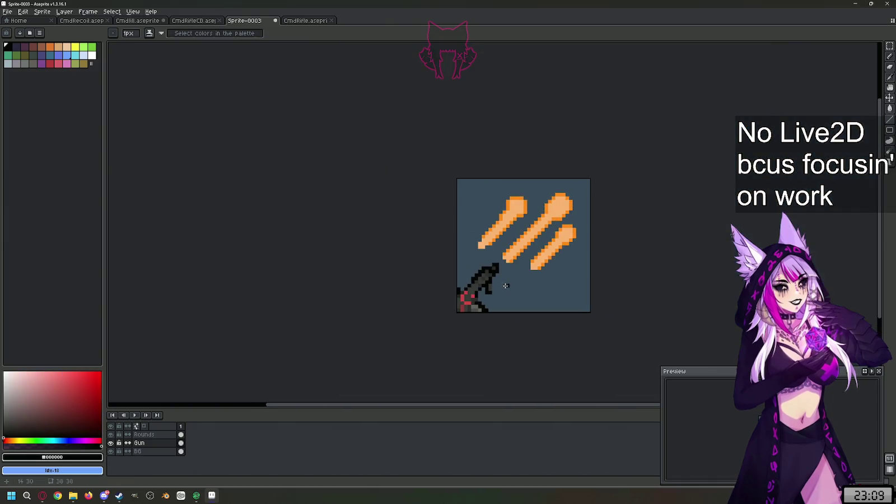
scroll(513, 297, up, 1)
scroll(511, 296, up, 1)
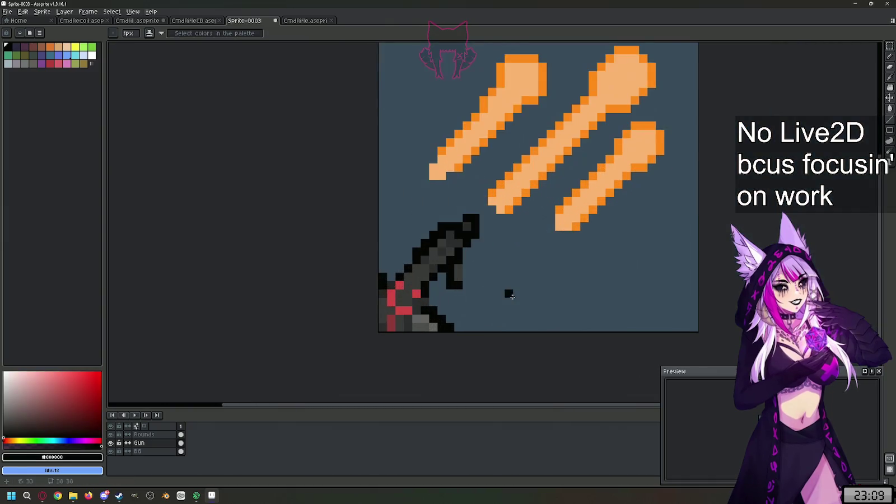
scroll(476, 235, up, 1)
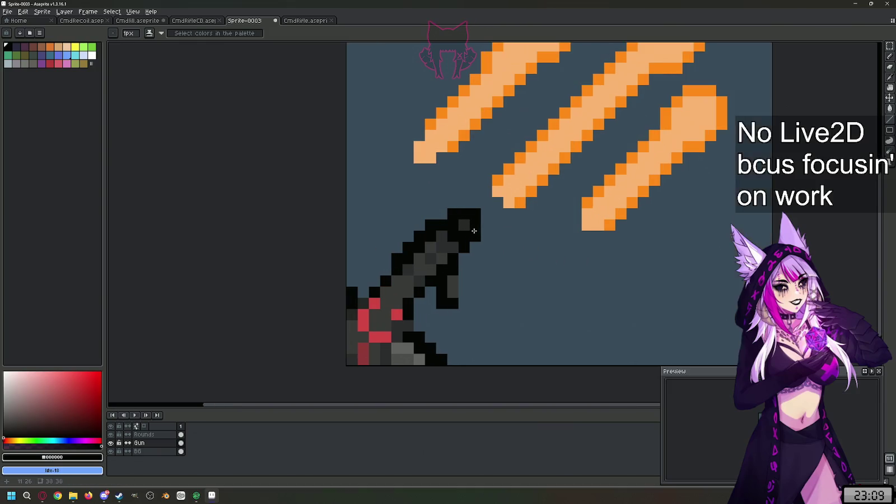
key(e)
scroll(474, 303, up, 1)
key(b)
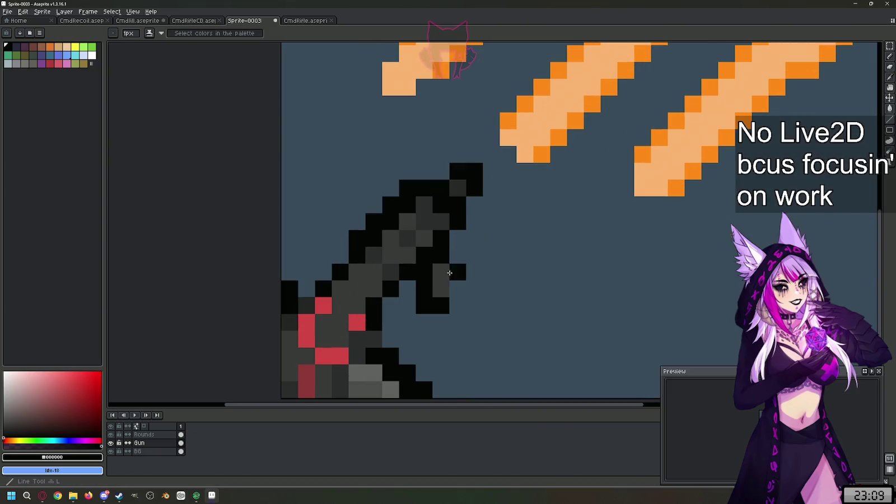
drag(458, 272, 451, 293)
Step: Compare against the original rifle icon, then sample the red of the gun marking
scroll(458, 248, down, 1)
scroll(489, 320, down, 1)
scroll(472, 274, up, 1)
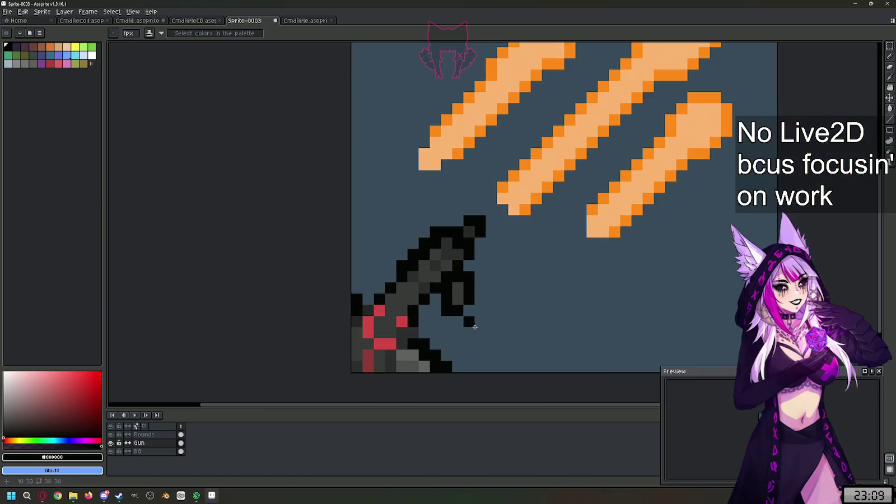
scroll(478, 341, down, 1)
scroll(510, 283, down, 1)
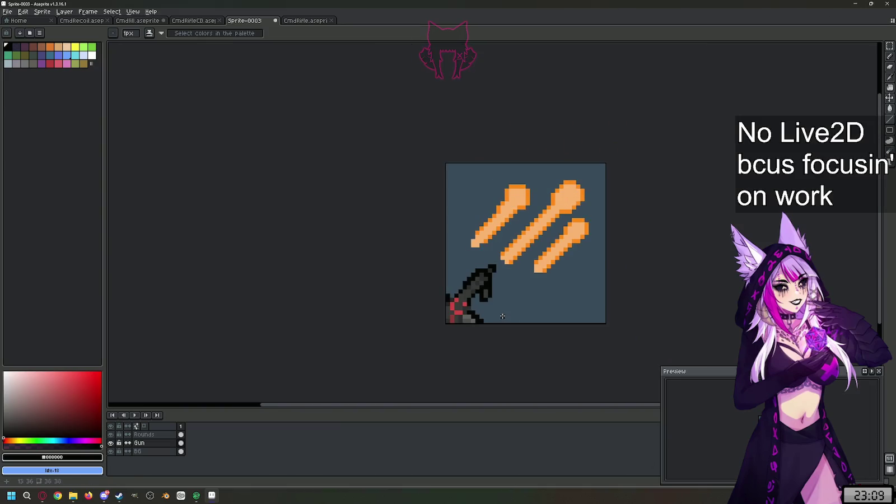
scroll(502, 317, up, 1)
scroll(430, 286, up, 1)
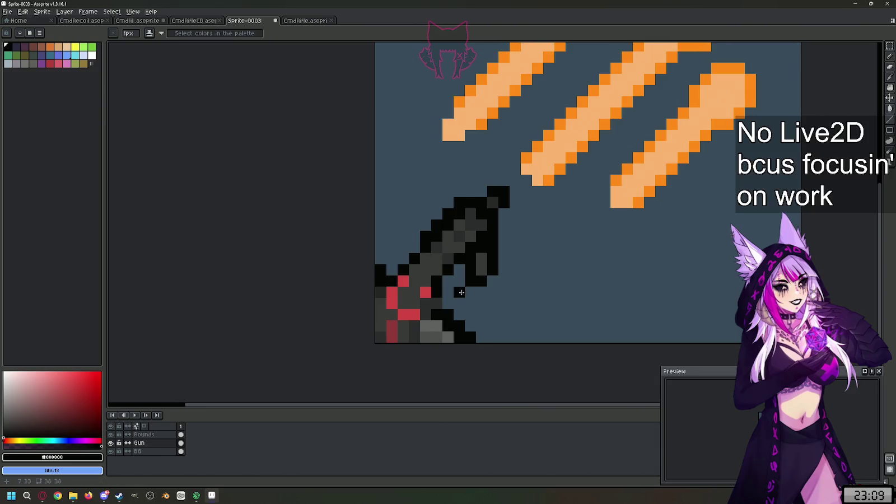
scroll(460, 288, down, 2)
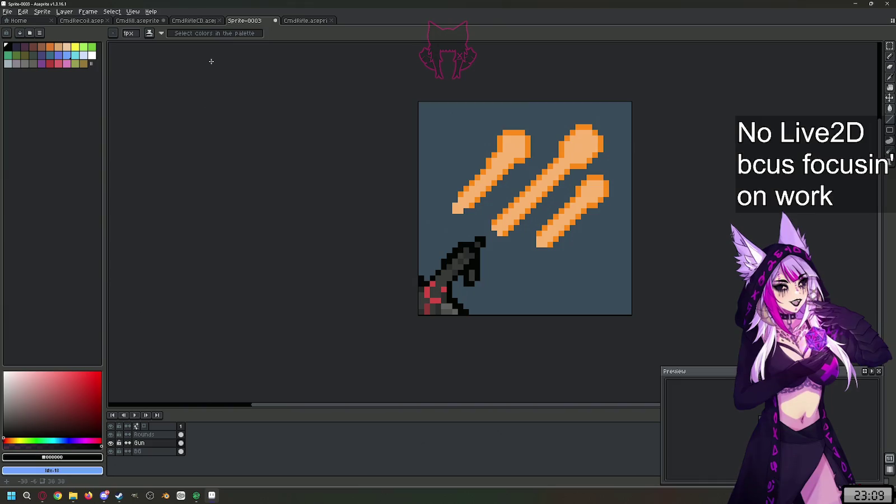
click(302, 21)
click(259, 20)
scroll(454, 297, up, 1)
scroll(454, 297, up, 1)
alt+click(394, 262)
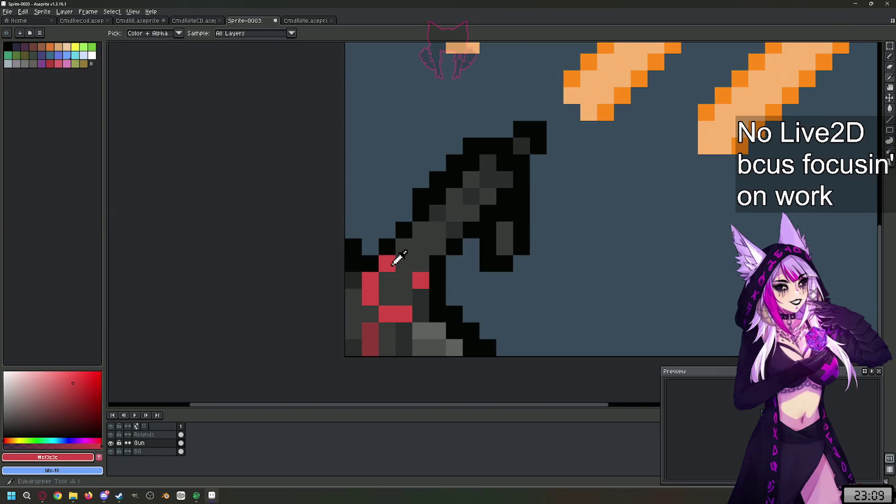
Step: Paint several gun pixels red for the cross and turn a stray red pixel dark grey
click(391, 294)
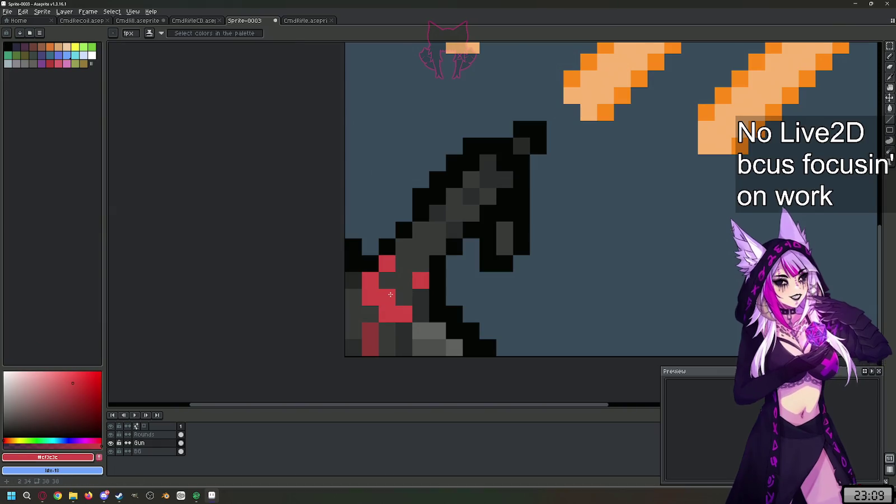
click(424, 291)
key(ctrl+z)
click(412, 289)
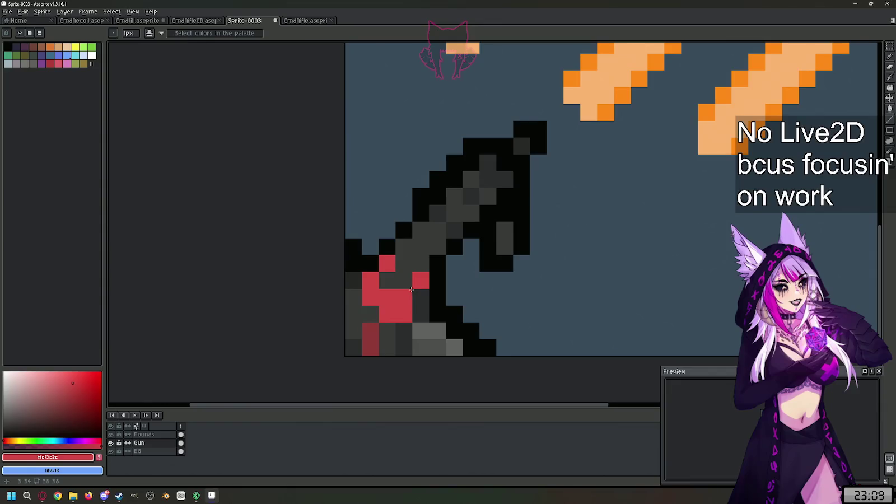
click(419, 308)
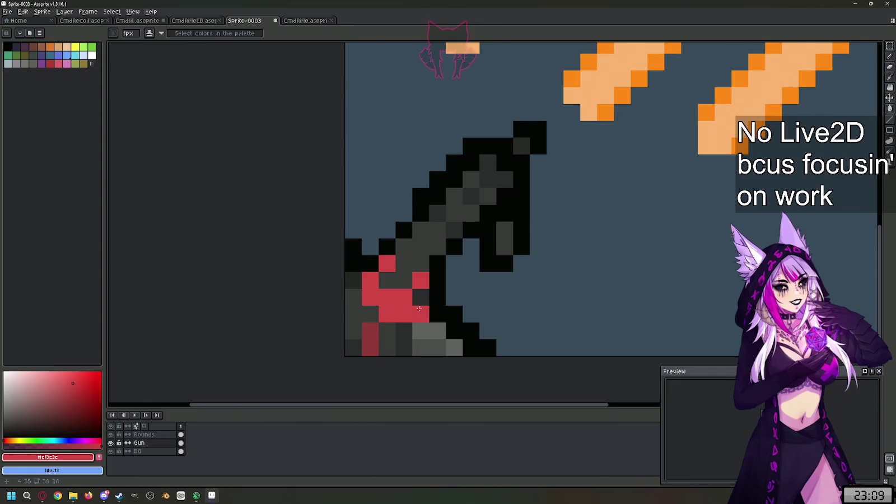
alt+click(399, 328)
click(406, 315)
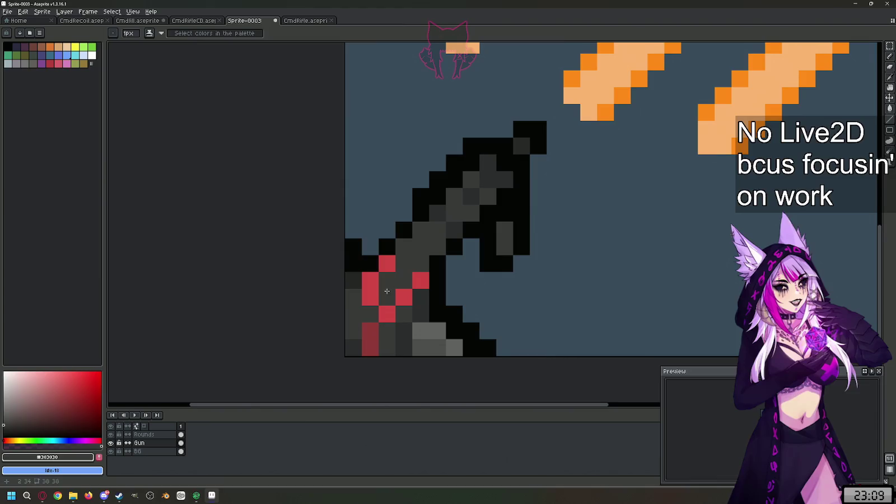
Step: Add two more red pixels and repaint two misplaced red pixels dark grey
key(alt)
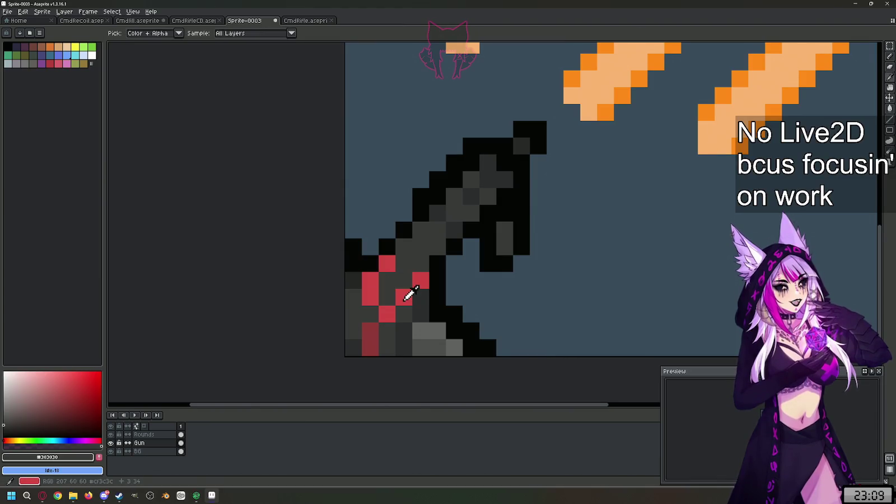
click(386, 299)
click(387, 283)
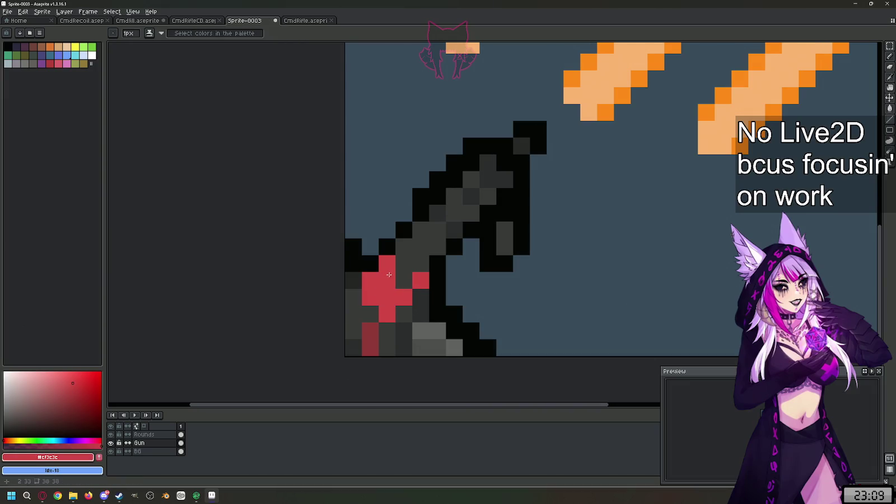
alt+click(414, 264)
click(387, 264)
click(367, 283)
Step: Restore the cross pixels in red, extend its right and lower arms, and compare with the original
click(370, 297)
key(ctrl+z)
alt+click(395, 286)
click(369, 296)
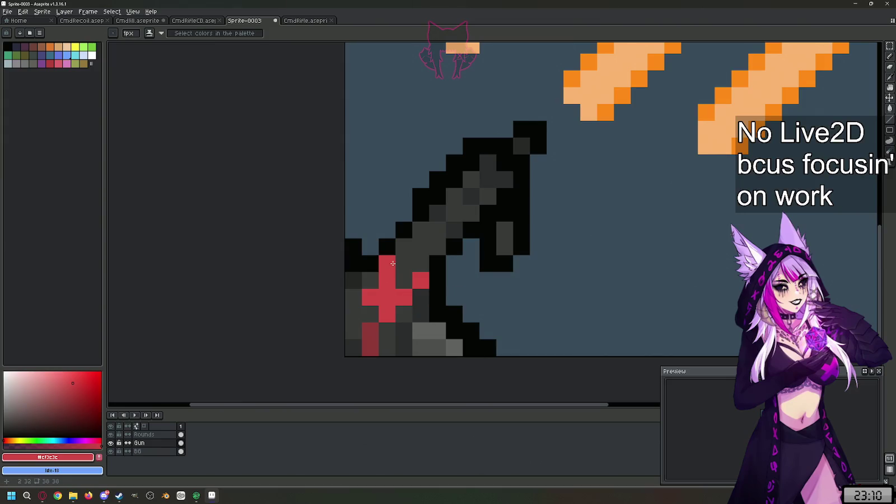
click(420, 297)
click(386, 331)
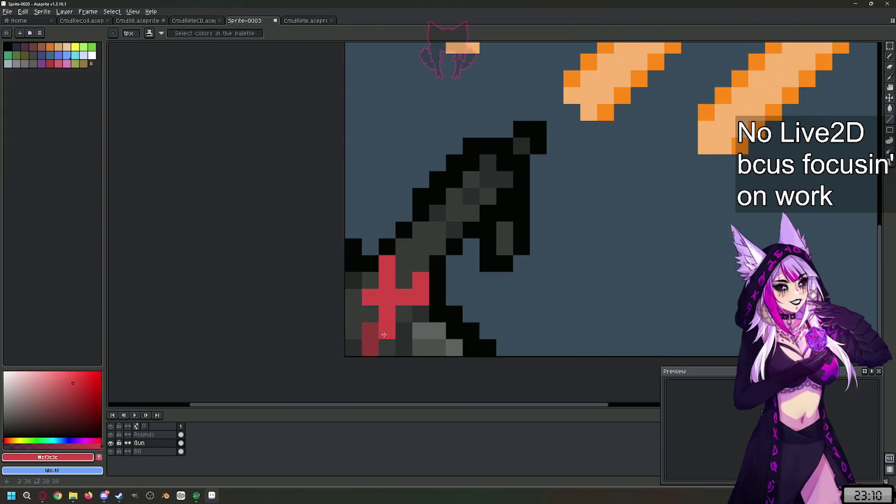
alt+click(367, 307)
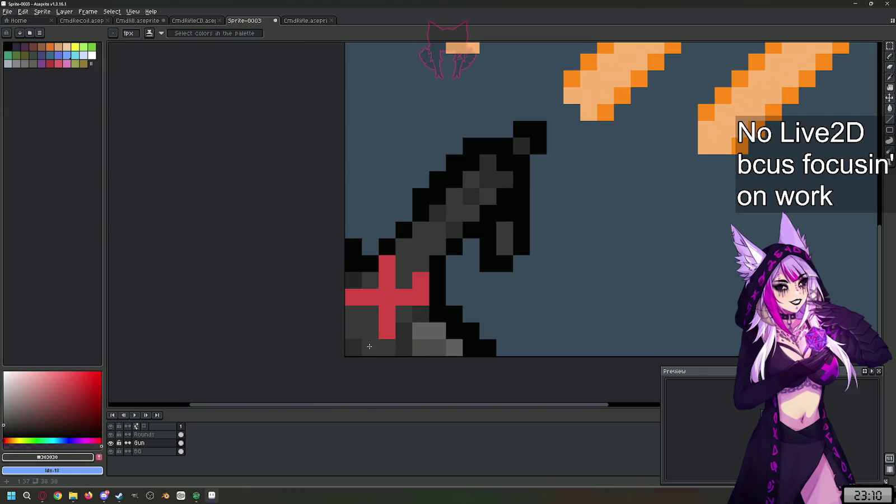
scroll(478, 319, down, 5)
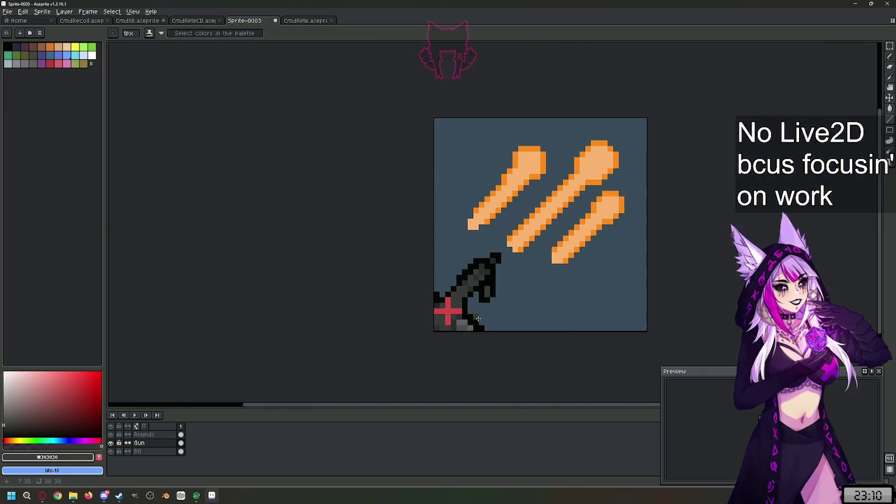
scroll(529, 313, up, 2)
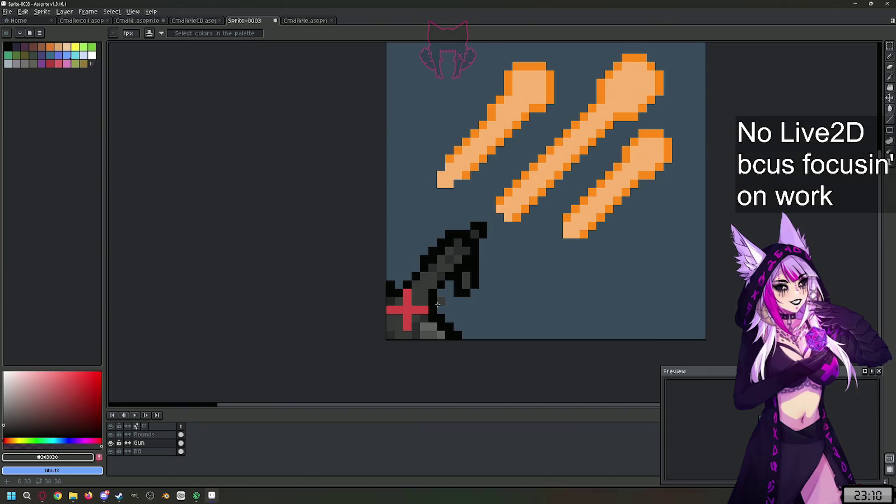
scroll(437, 305, up, 1)
click(305, 23)
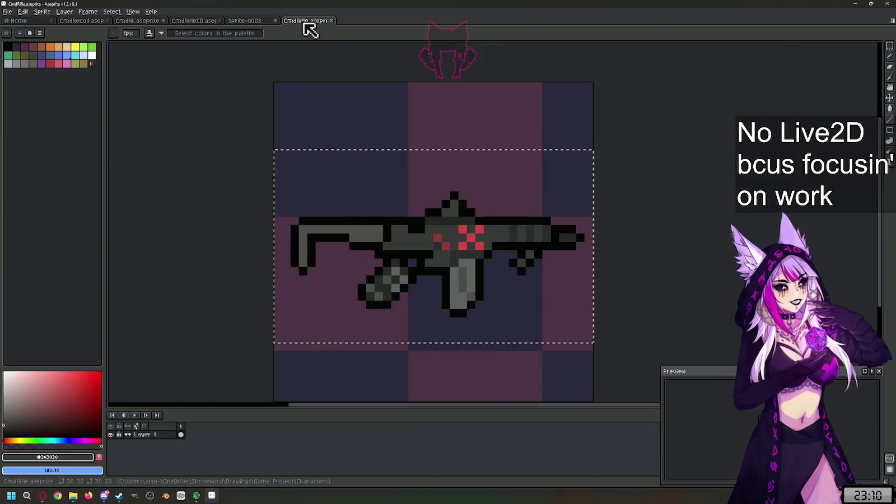
click(258, 20)
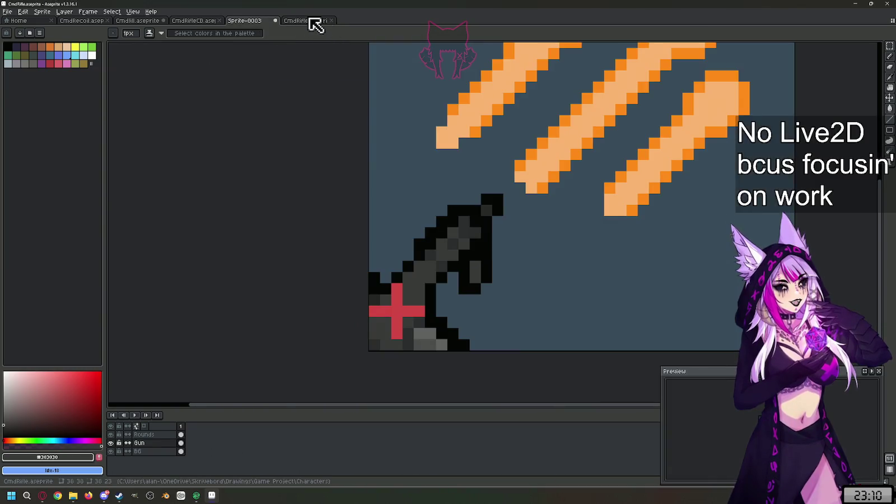
click(310, 20)
click(248, 22)
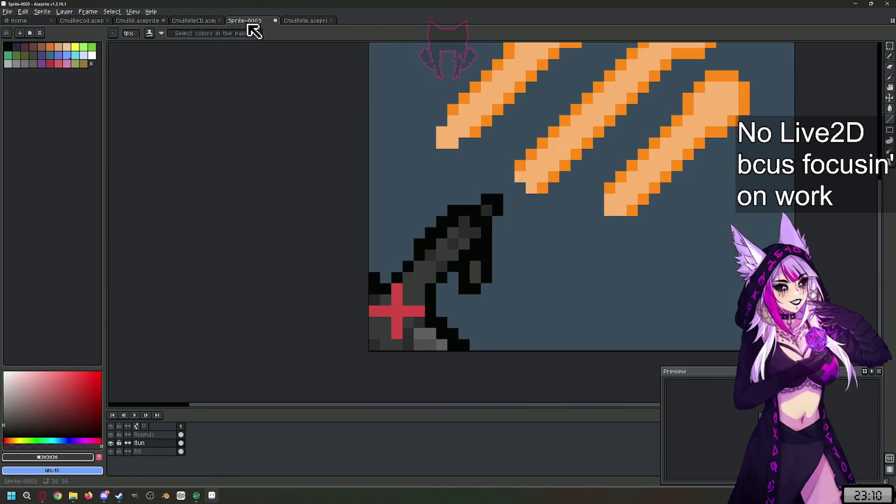
click(318, 21)
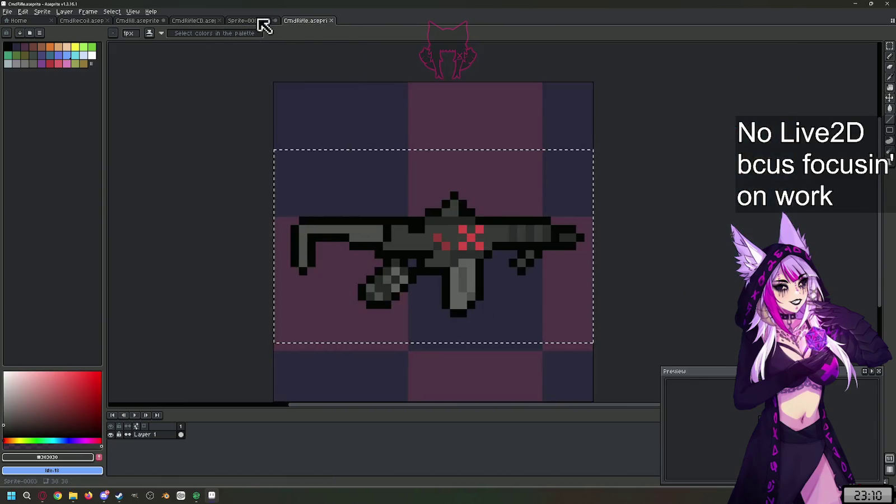
click(261, 23)
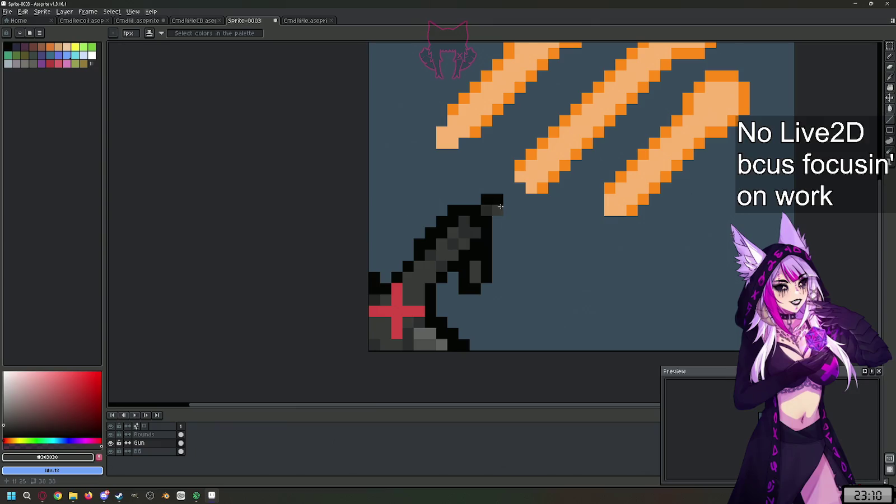
Step: Shade the gun-tip pixels dark grey and add black outline pixels around the tip
scroll(498, 205, up, 2)
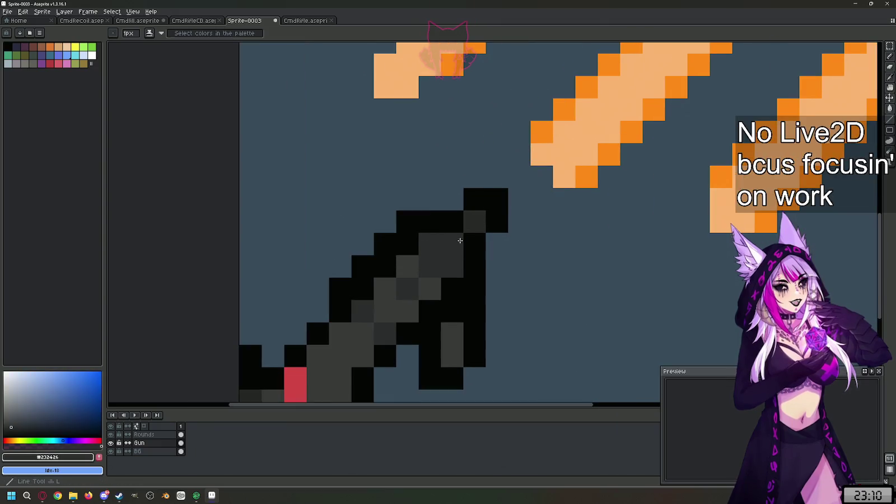
mouse_move(460, 241)
mouse_down()
mouse_move(501, 231)
mouse_move(476, 240)
mouse_up()
alt+click(426, 216)
click(452, 202)
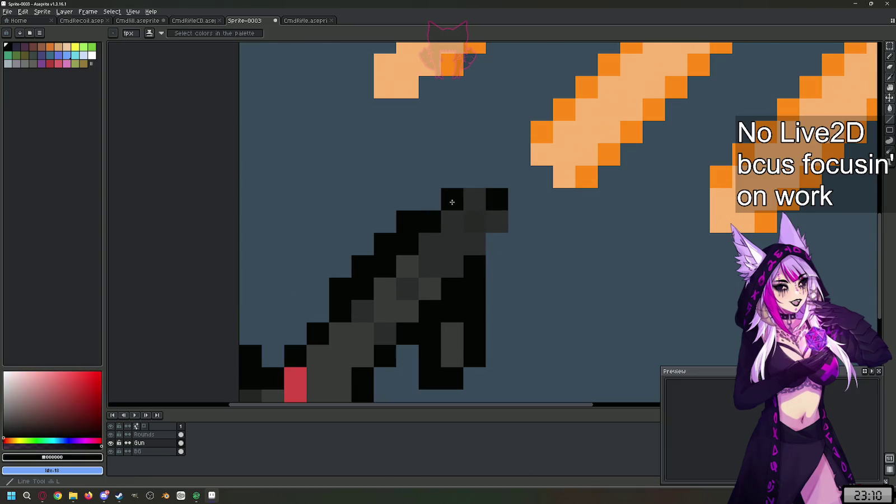
click(475, 177)
click(519, 222)
click(497, 244)
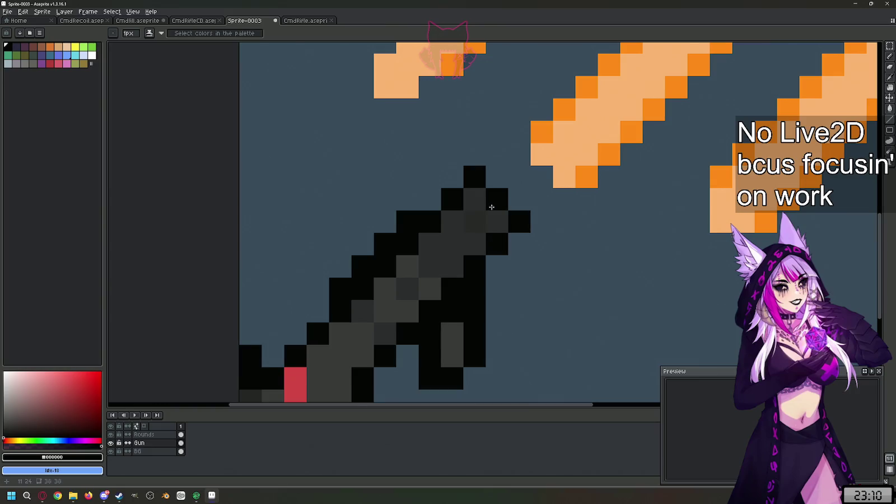
Step: Add a #232426 dark-grey pixel and a black pixel at the gun tip, then undo the last stroke
alt+click(481, 195)
click(516, 186)
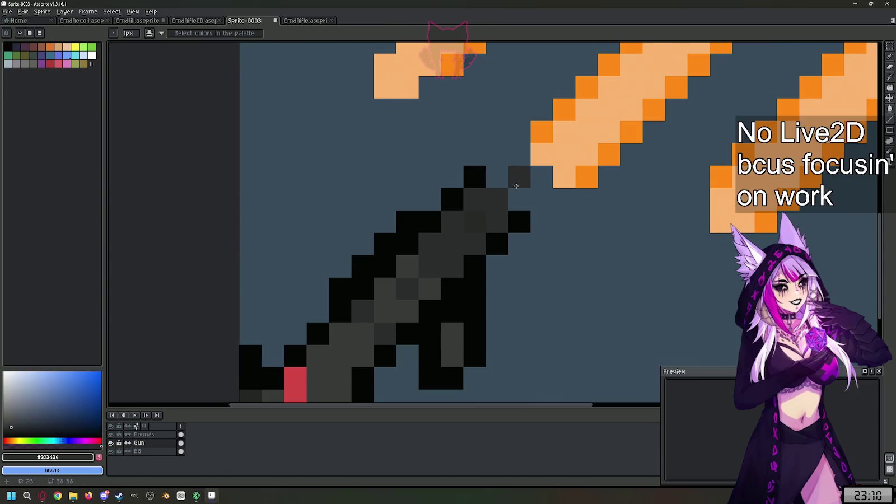
alt+click(482, 177)
click(498, 177)
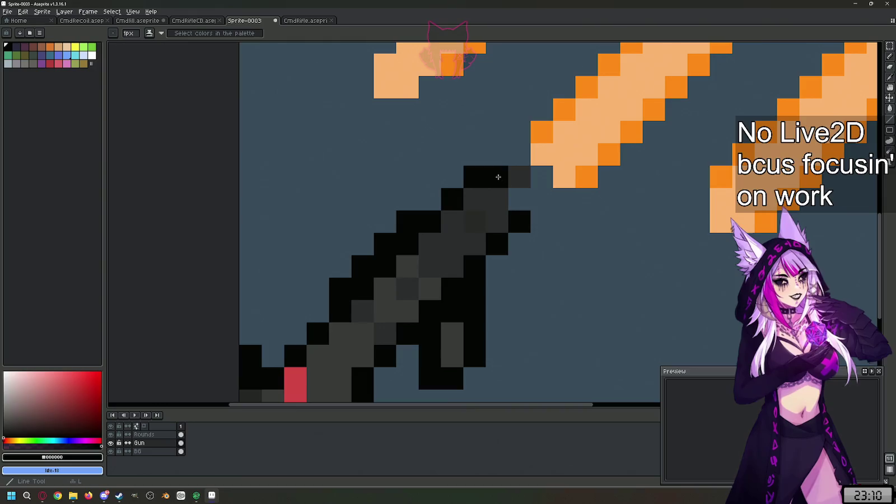
scroll(516, 287, down, 3)
scroll(520, 286, down, 1)
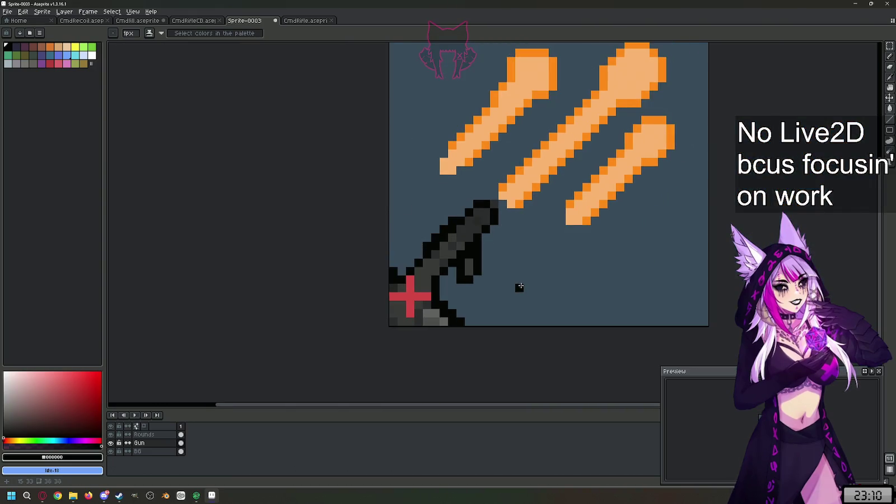
key(ctrl+z)
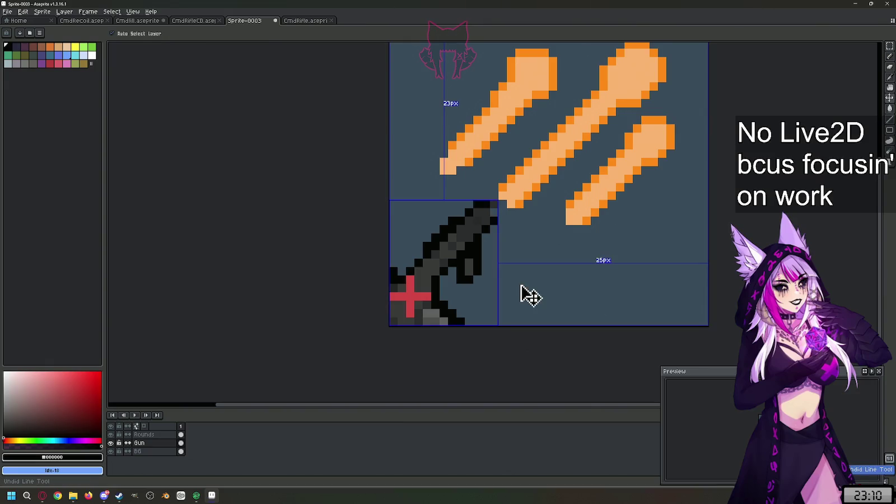
Step: Undo the extra tip pixels and shade one black gun pixel #232426 dark grey
key(ctrl+z)
key(ctrl+z)
key(ctrl+z)
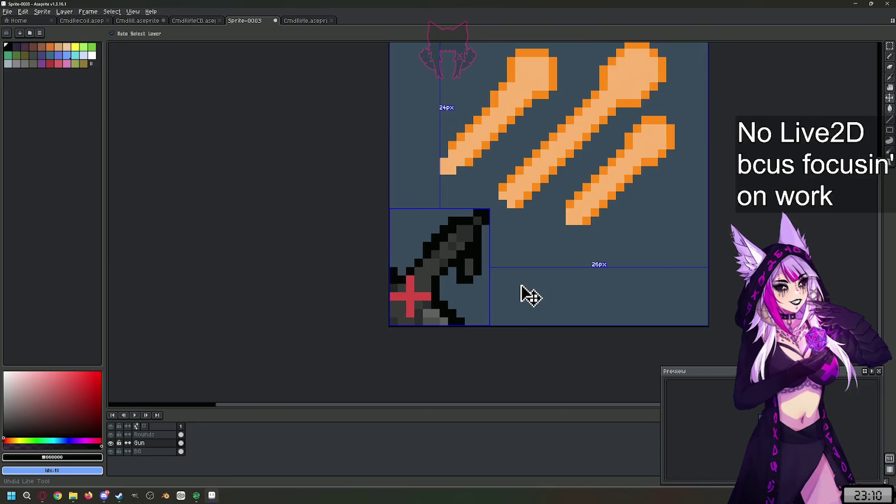
scroll(521, 293, down, 3)
scroll(518, 283, up, 2)
scroll(431, 263, up, 3)
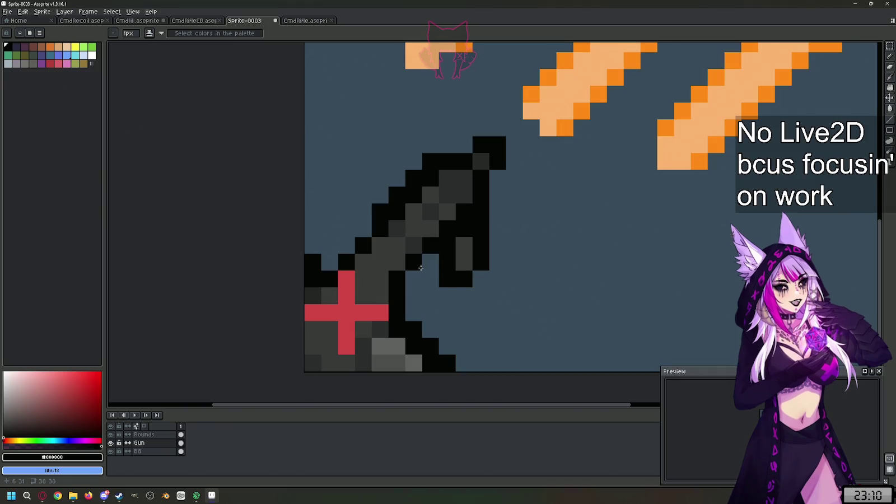
alt+click(431, 231)
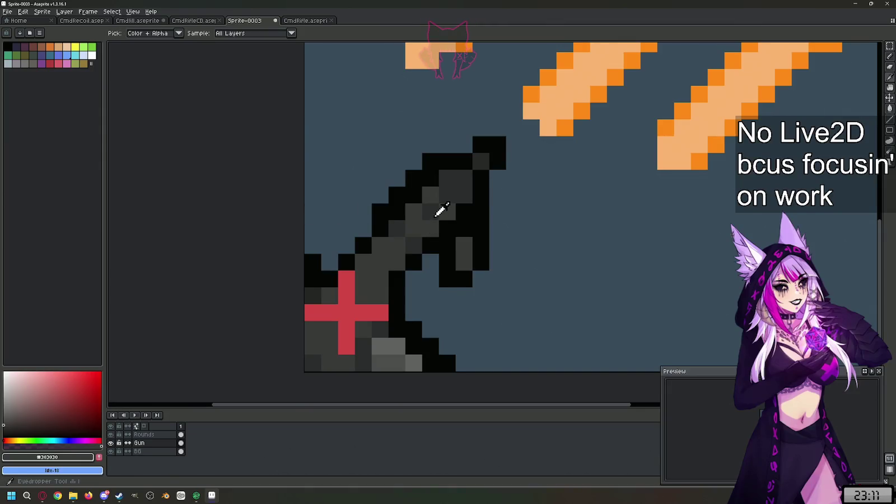
alt+click(440, 210)
click(414, 196)
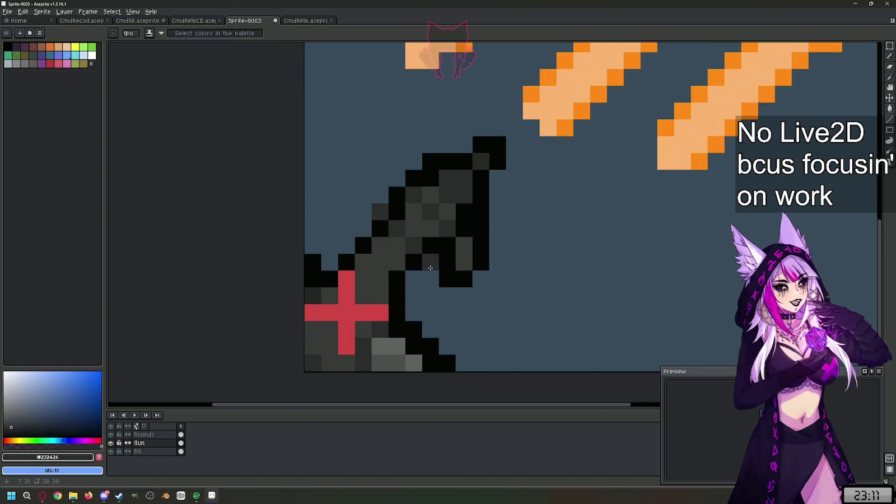
Step: Paint two #303030 pixels below the gun body and extend its lower right edge in black
alt+click(466, 244)
drag(465, 279, 467, 292)
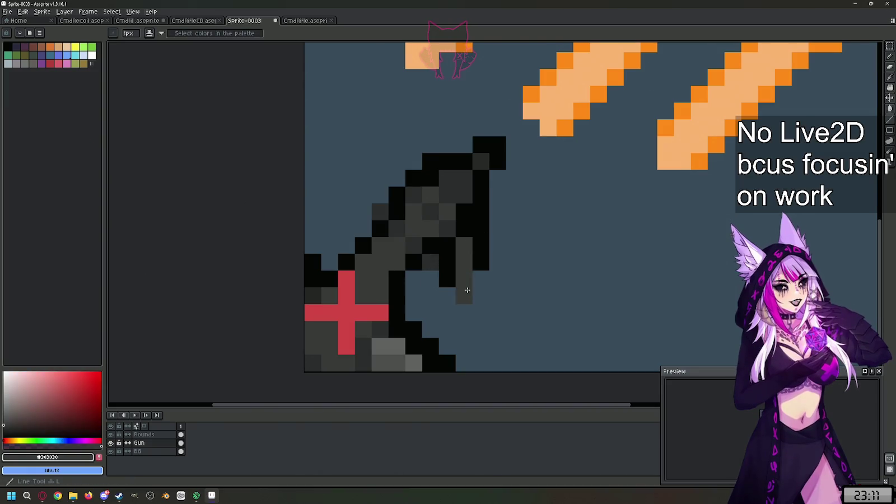
alt+click(489, 245)
click(455, 295)
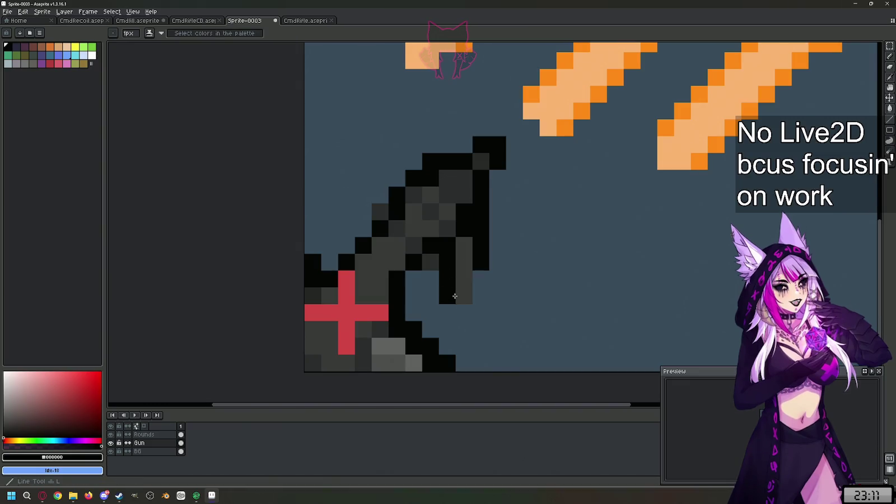
click(464, 312)
click(481, 295)
click(481, 278)
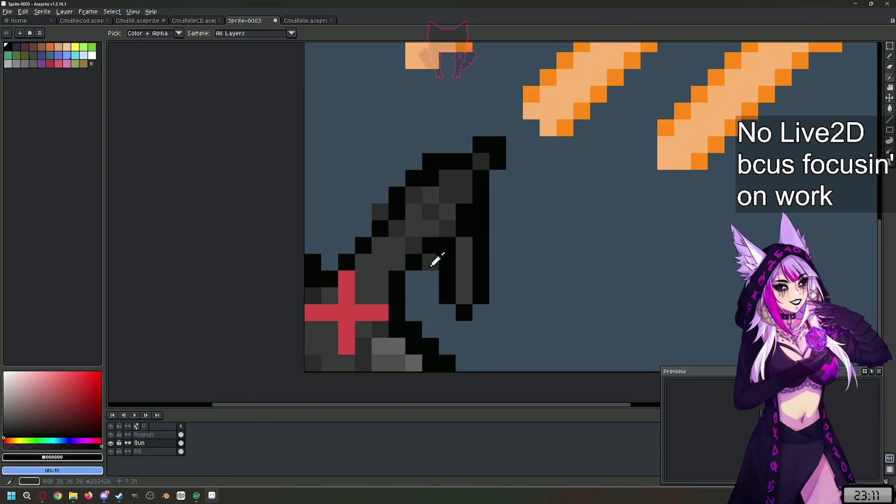
Step: Add black pixels and a short black line along the gun's left edge
alt+click(449, 257)
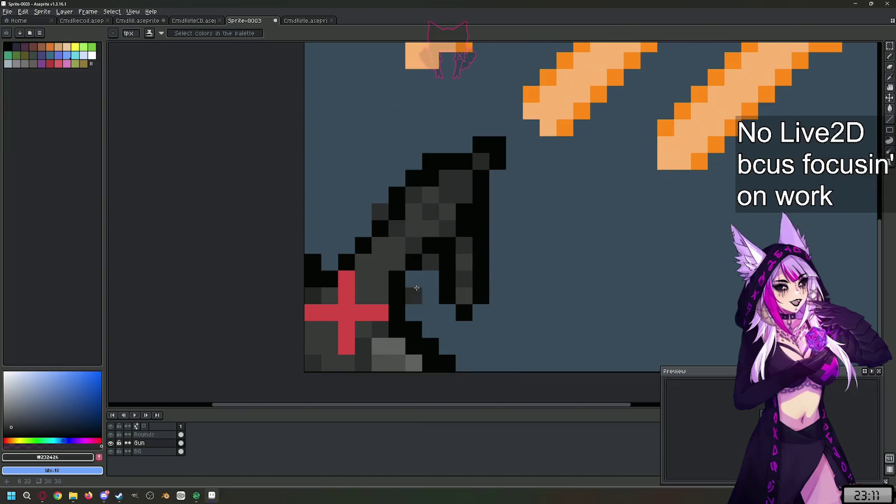
key(alt)
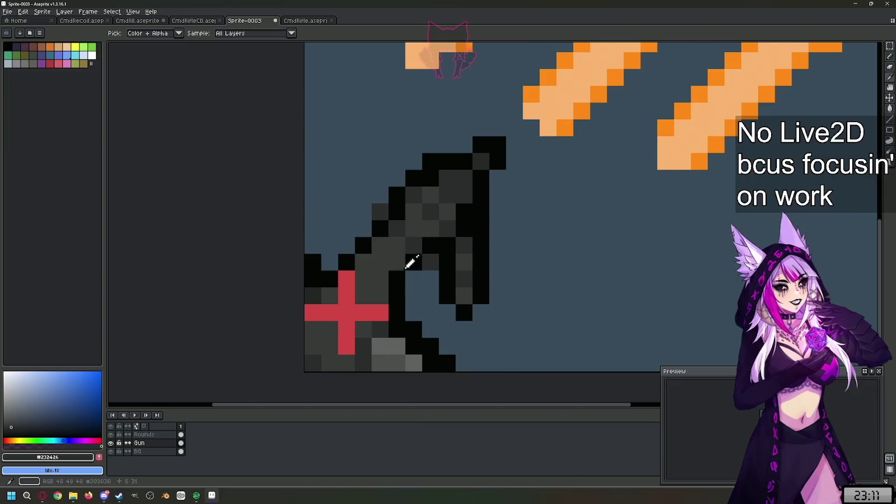
alt+click(419, 254)
click(414, 279)
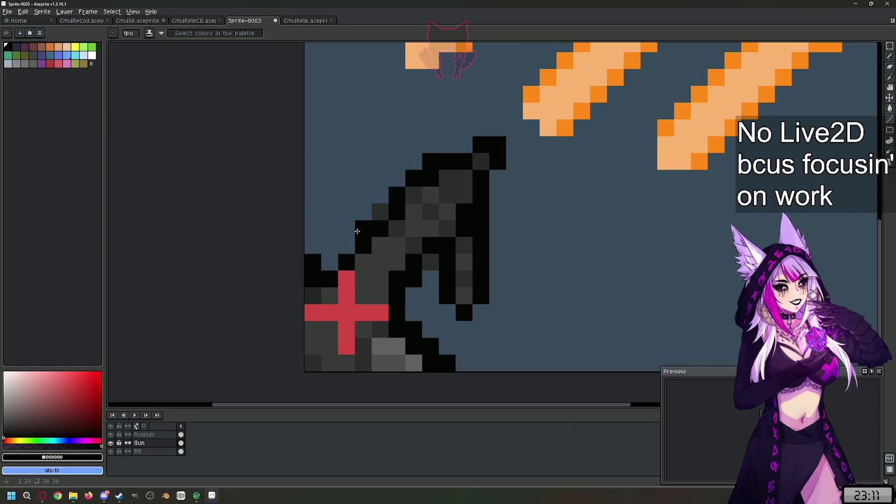
drag(357, 231, 332, 266)
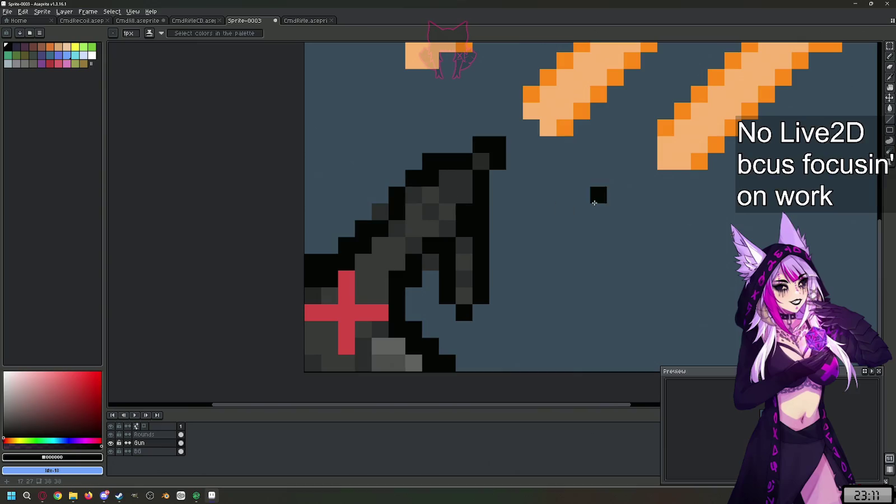
key(v)
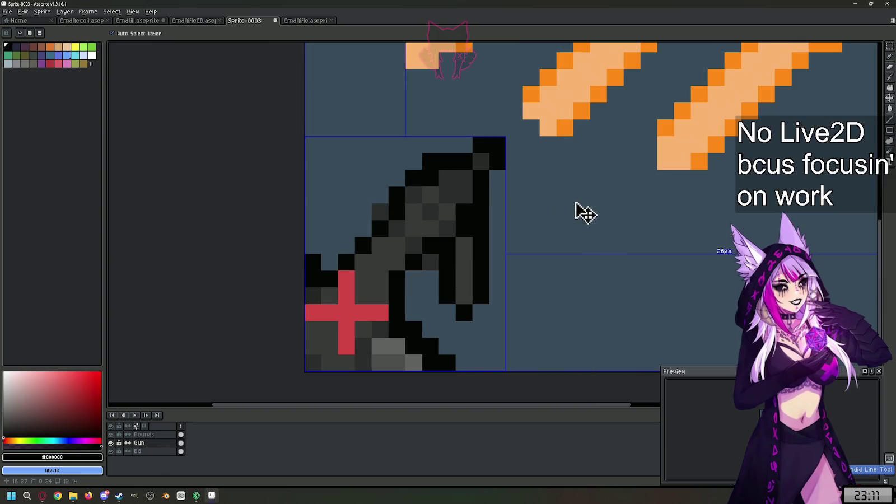
Step: Redo the undone stroke with Ctrl+Y and add black pixels at the gun tip
key(b)
scroll(479, 233, down, 1)
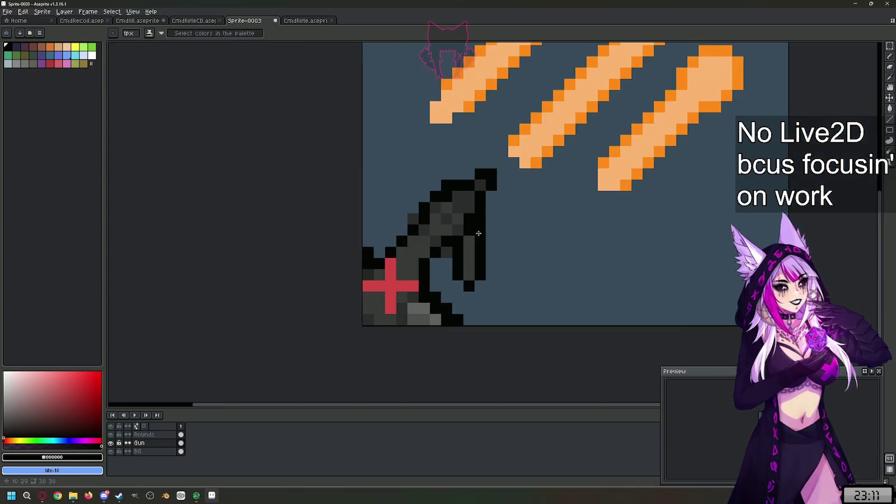
key(v)
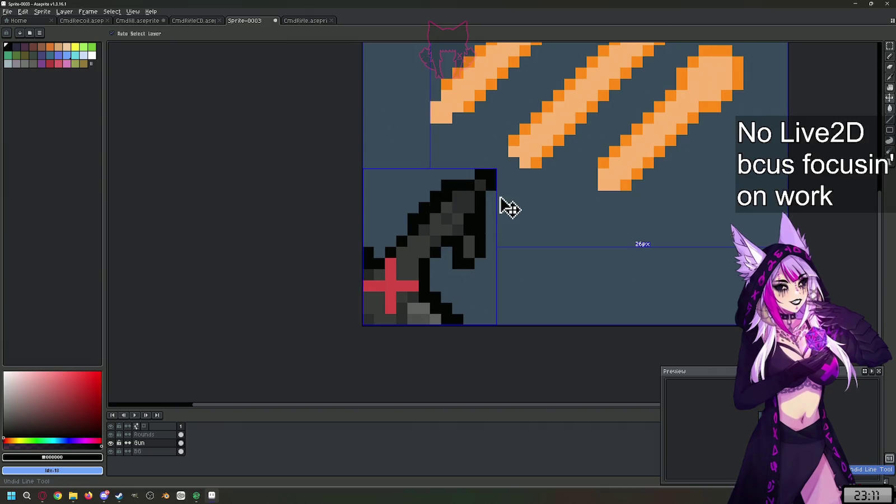
key(ctrl+y)
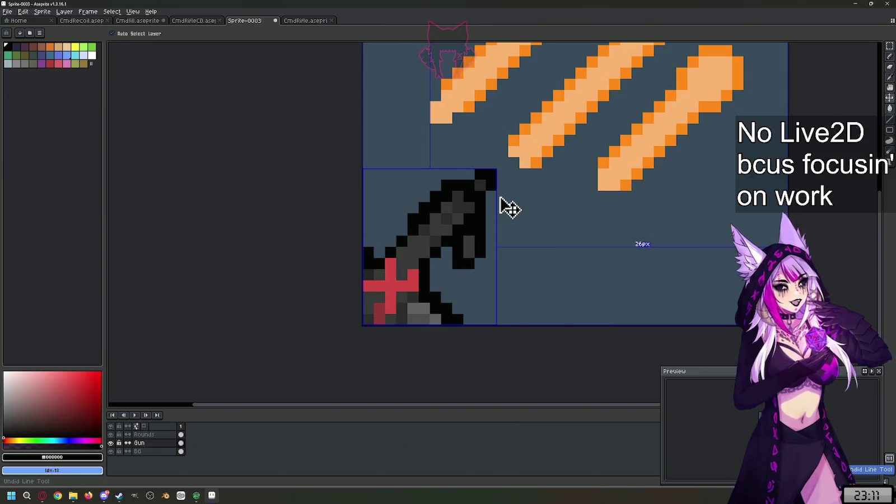
key(b)
drag(503, 196, 503, 185)
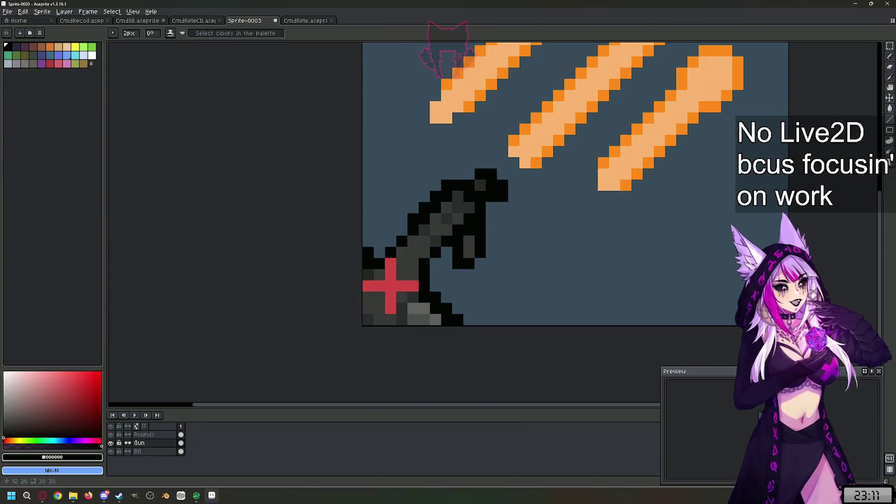
Step: Set the pencil to 1px and shade a gun pixel #303030 grey
scroll(429, 224, up, 1)
scroll(428, 225, up, 1)
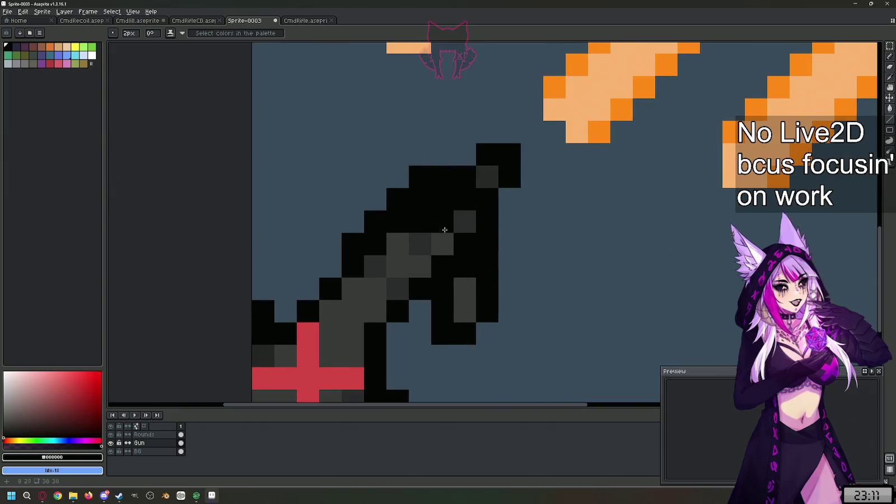
key(l)
alt+click(434, 215)
drag(421, 219, 406, 213)
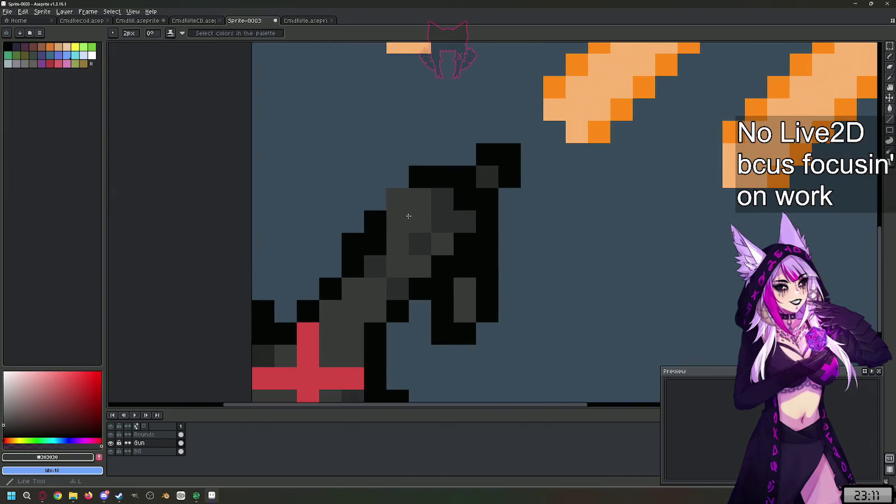
key(ctrl+z)
click(131, 33)
text(1)
click(398, 199)
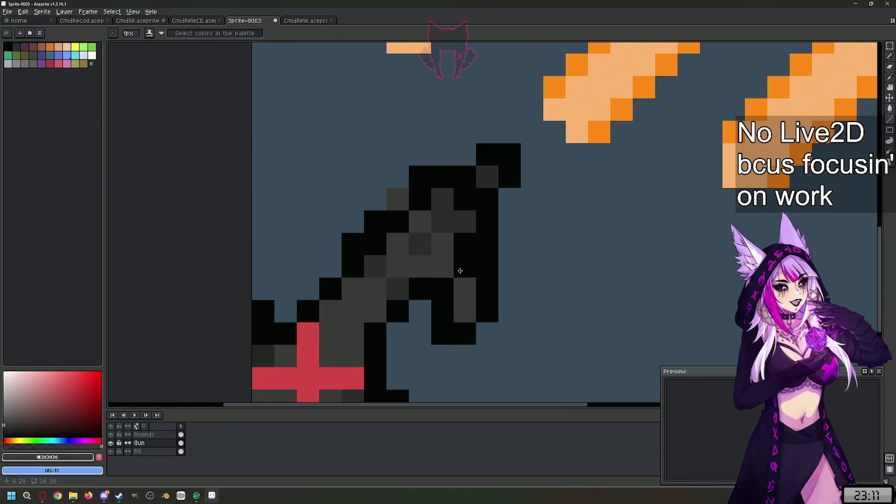
key(ctrl+z)
click(470, 264)
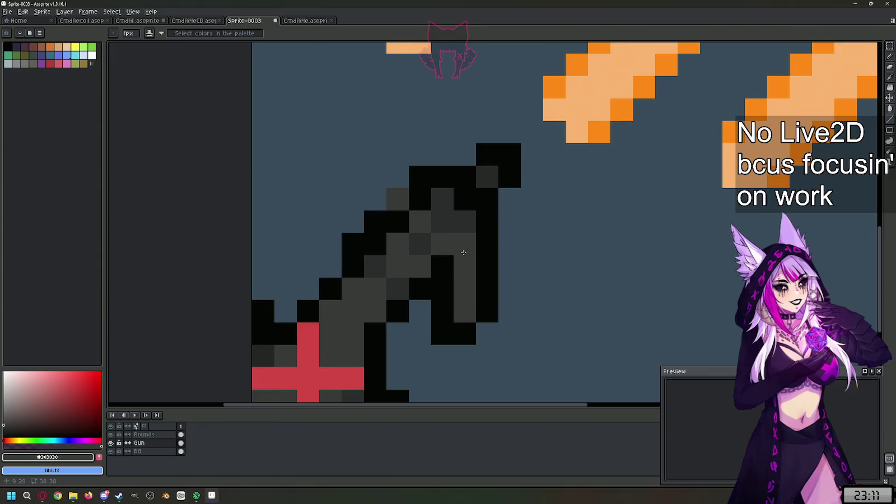
Step: Shade four black gun pixels #232426 dark grey
alt+click(465, 224)
click(465, 244)
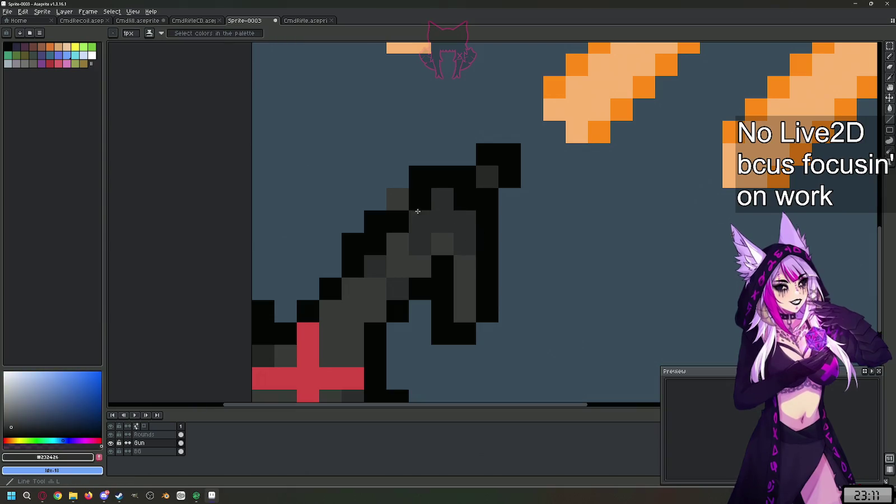
click(420, 199)
click(398, 221)
click(442, 266)
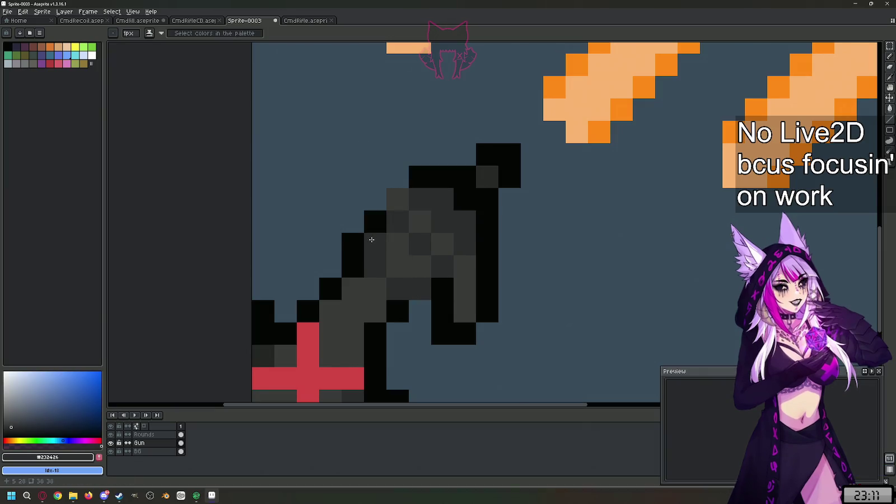
Step: Repaint three gun pixels #303030 grey
key(alt)
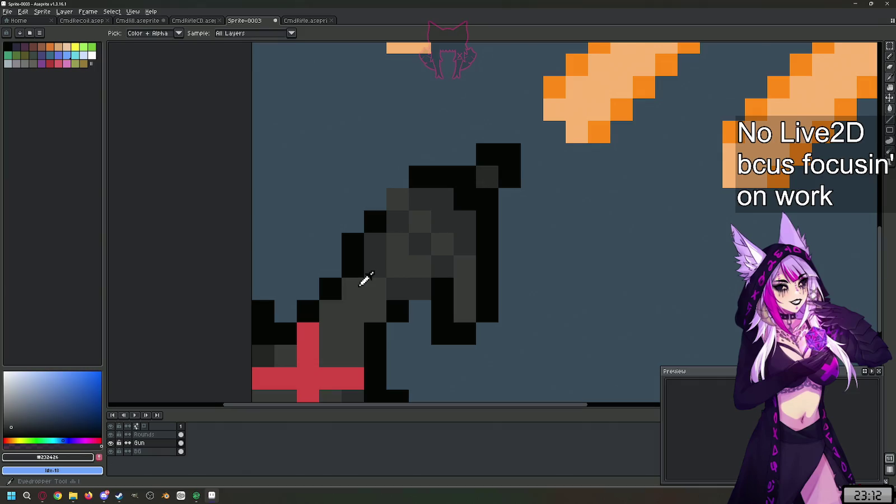
click(365, 280)
click(397, 289)
click(398, 311)
click(376, 243)
scroll(363, 270, down, 3)
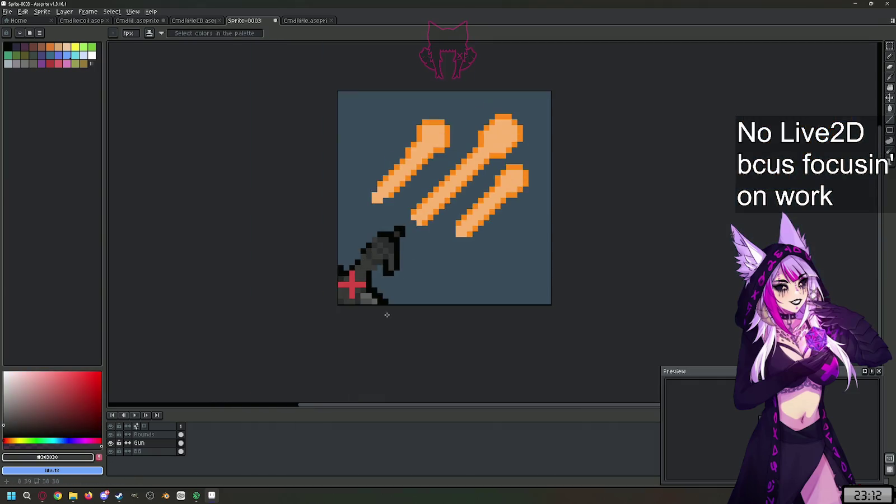
Step: Erase two pixels on the gun's upper-left edge
scroll(386, 314, up, 2)
scroll(386, 315, up, 2)
drag(405, 170, 422, 153)
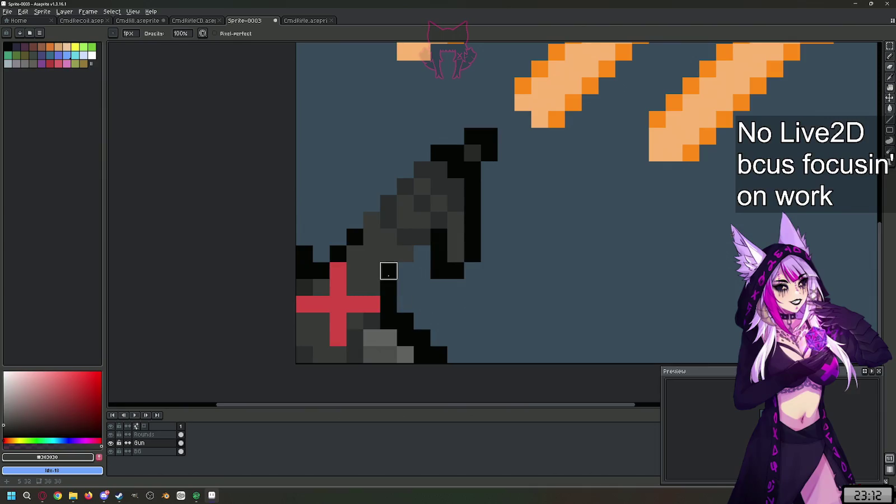
scroll(422, 286, down, 5)
scroll(465, 240, up, 2)
scroll(465, 240, down, 2)
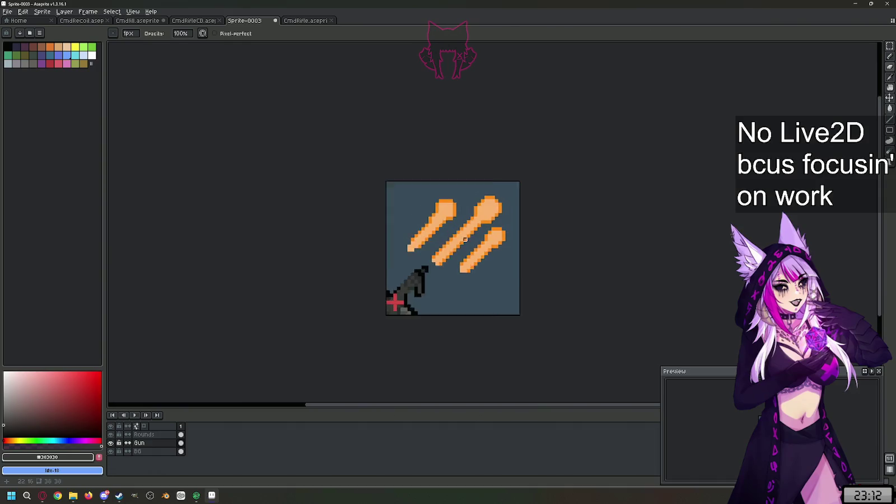
scroll(465, 240, up, 1)
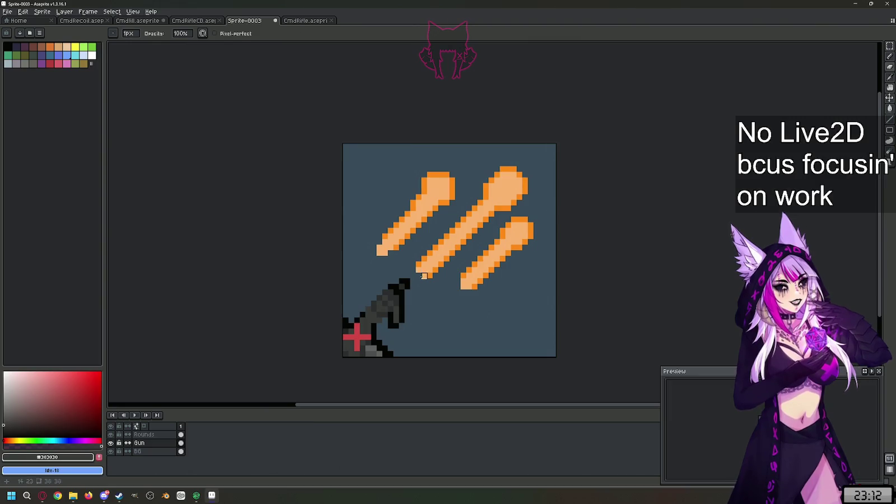
scroll(362, 319, up, 1)
Step: Repaint black outline pixels along the gun's left side in sampled dark grey
alt+click(362, 309)
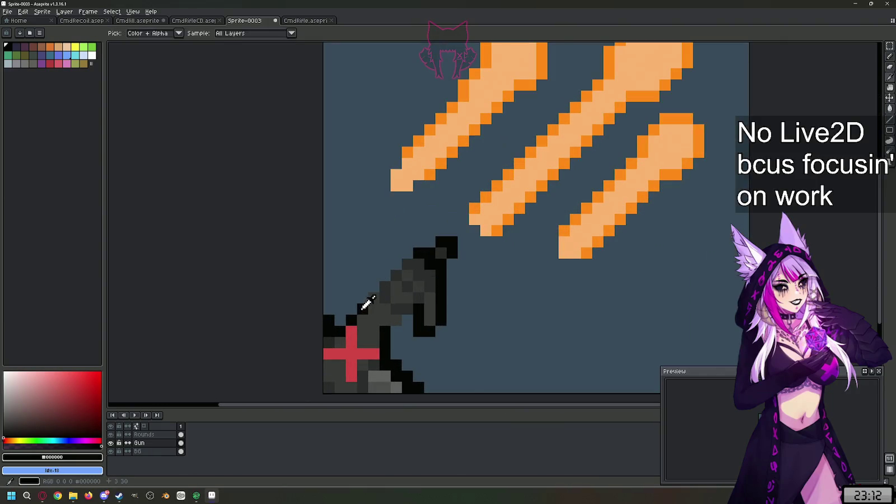
key(l)
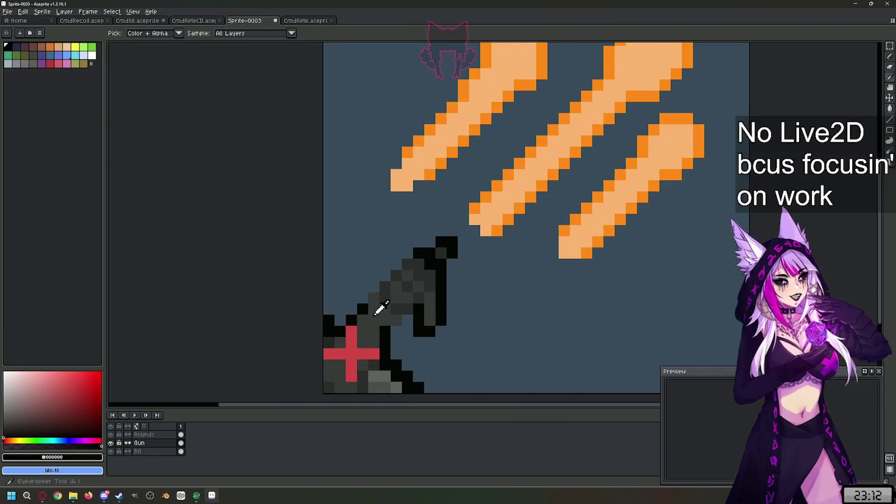
alt+click(362, 307)
scroll(362, 308, up, 1)
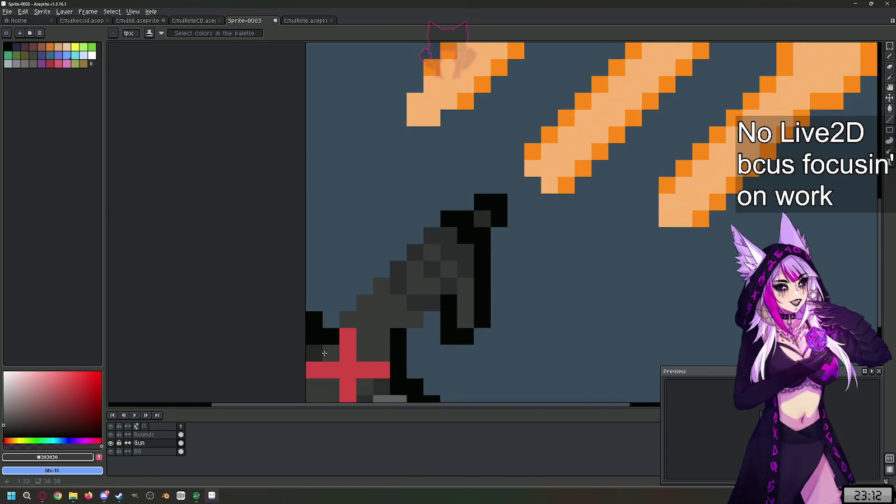
alt+click(321, 333)
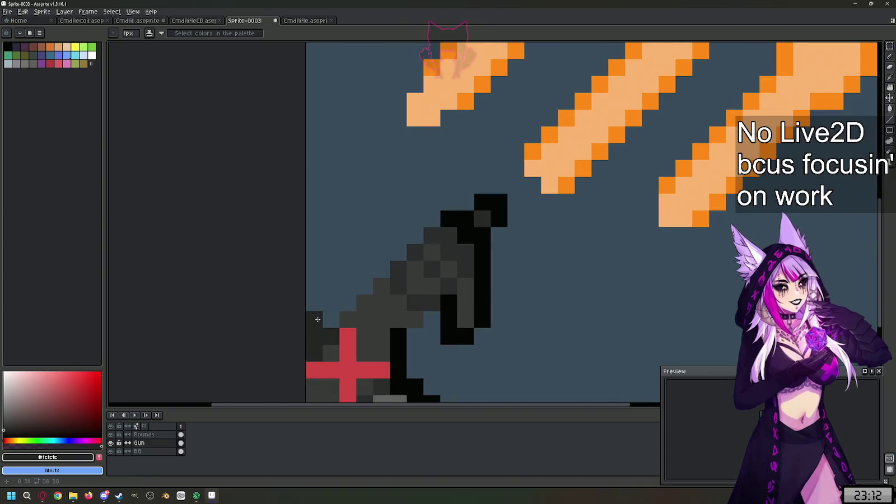
scroll(317, 319, down, 4)
scroll(431, 311, up, 6)
mouse_move(380, 247)
mouse_down()
mouse_move(377, 308)
mouse_move(402, 321)
mouse_up()
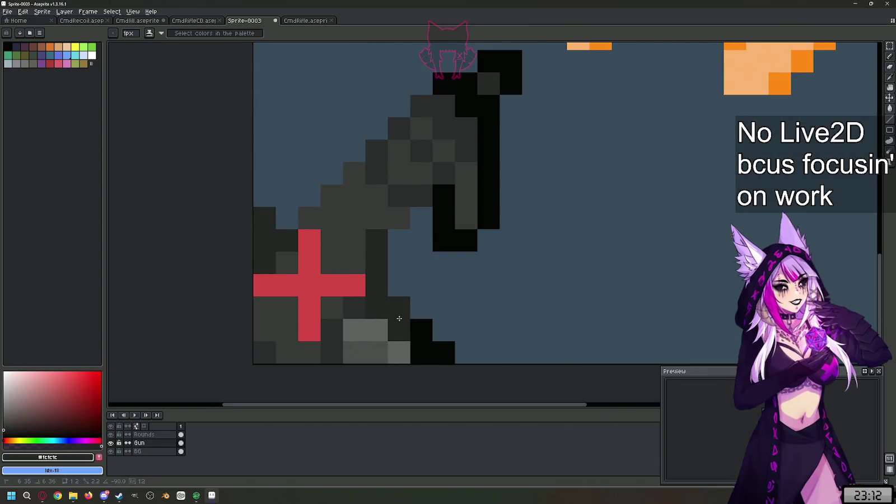
drag(399, 318, 398, 308)
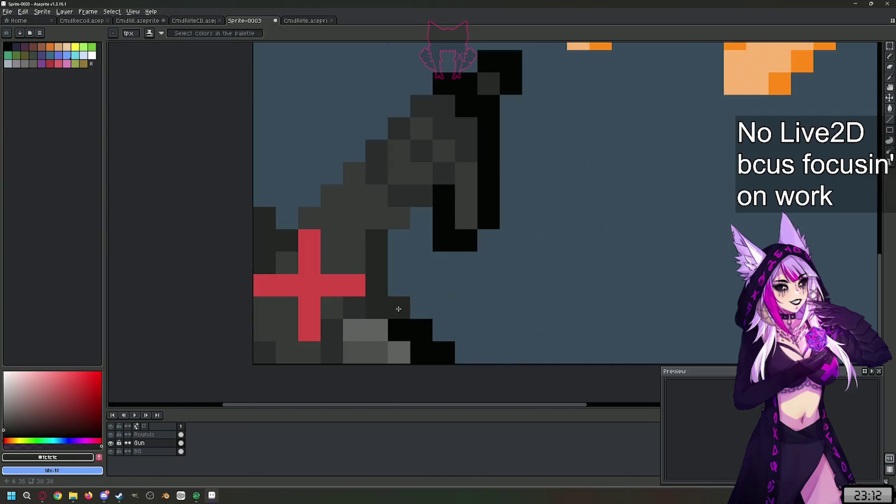
Step: Lighten one pixel and erase two black pixels at the gun's lower right
alt+click(386, 326)
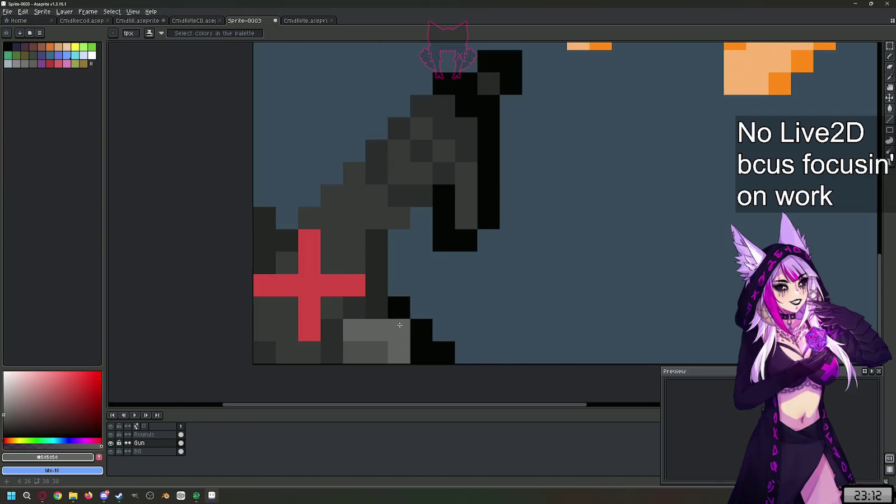
click(421, 353)
key(e)
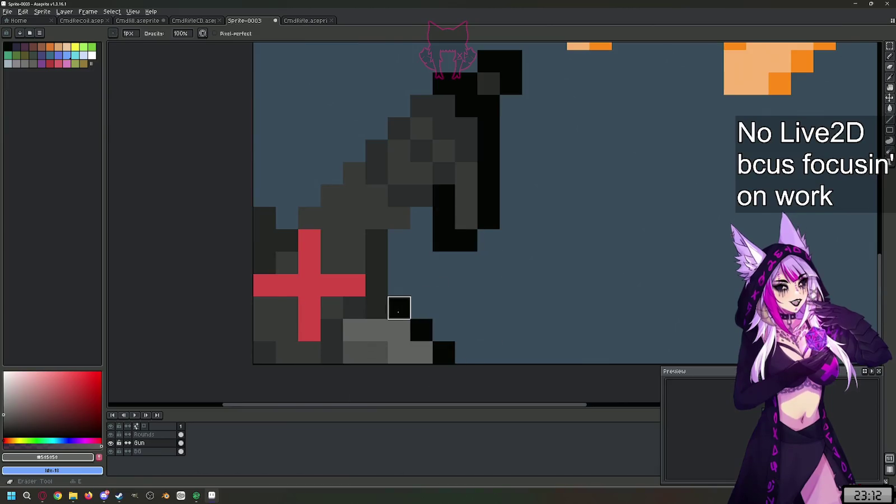
drag(420, 328, 443, 353)
scroll(365, 324, down, 4)
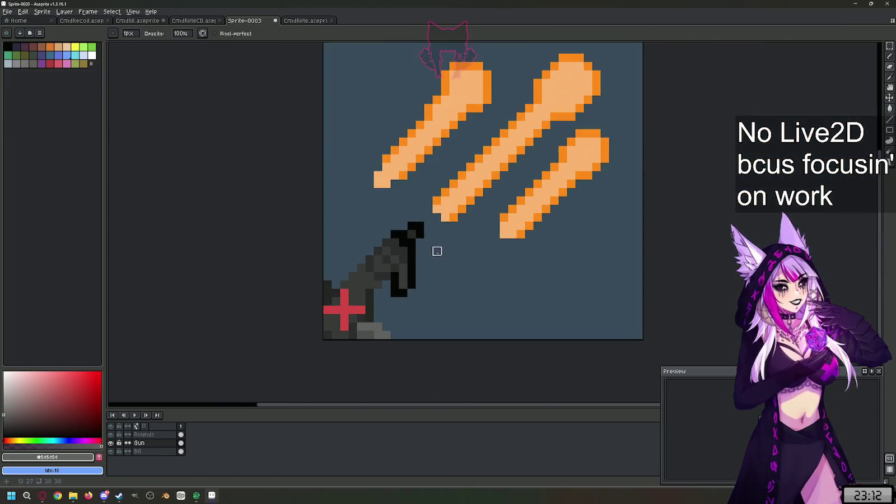
scroll(437, 251, up, 1)
scroll(381, 313, up, 1)
Step: Recolour the gun's black right edge and tip block #232426 dark grey
key(i)
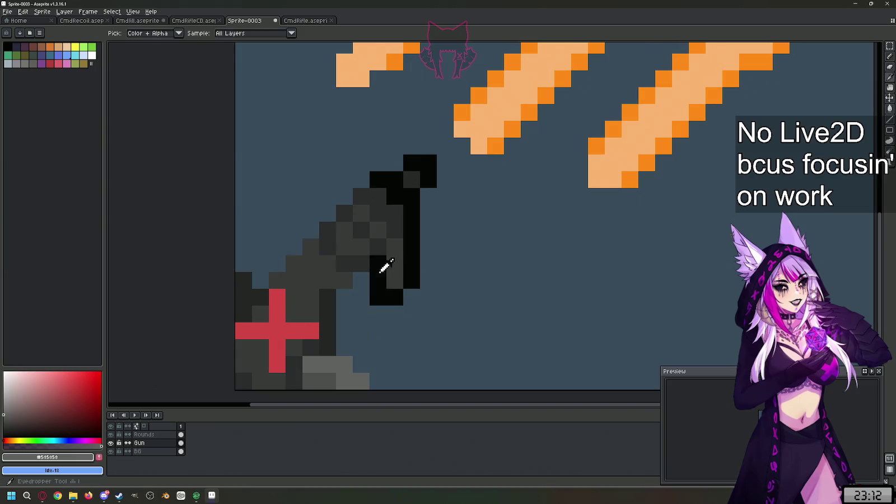
click(387, 247)
key(b)
mouse_move(378, 262)
mouse_down()
mouse_move(378, 297)
mouse_move(395, 297)
mouse_move(412, 262)
mouse_move(412, 209)
mouse_up()
click(433, 337)
scroll(433, 336, down, 1)
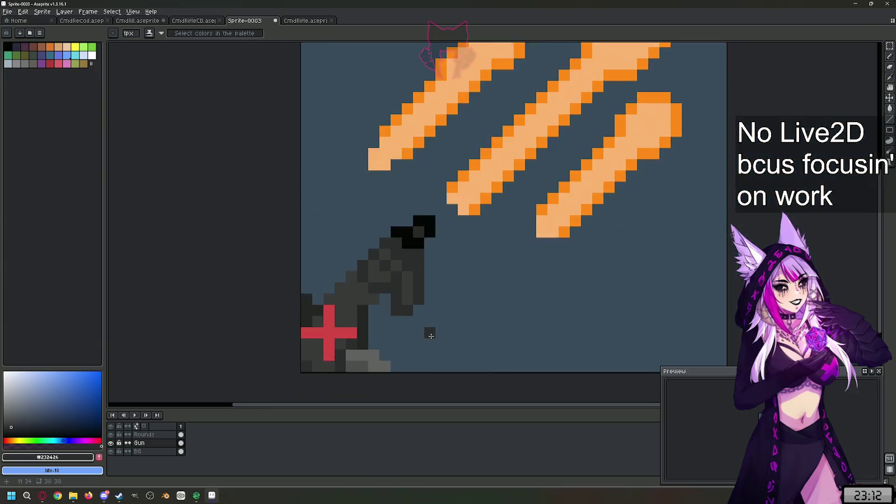
scroll(433, 336, down, 1)
key(ctrl+z)
click(408, 251)
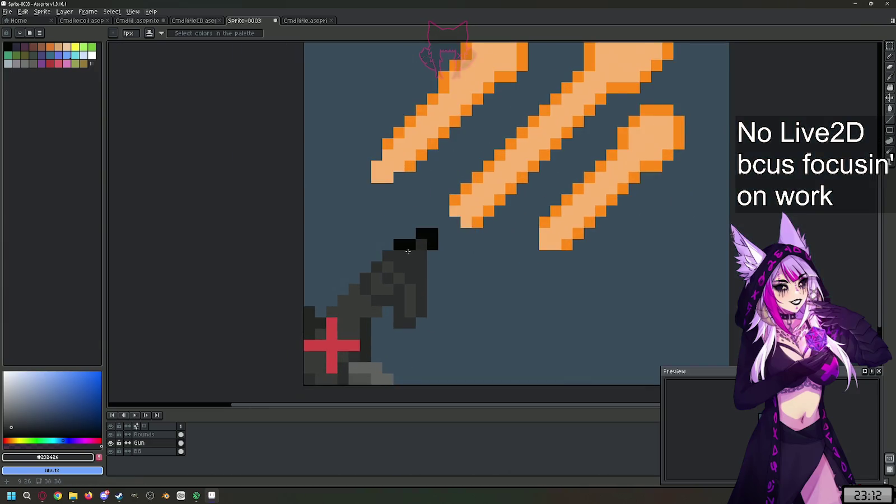
drag(396, 245, 429, 236)
key(i)
scroll(464, 292, down, 8)
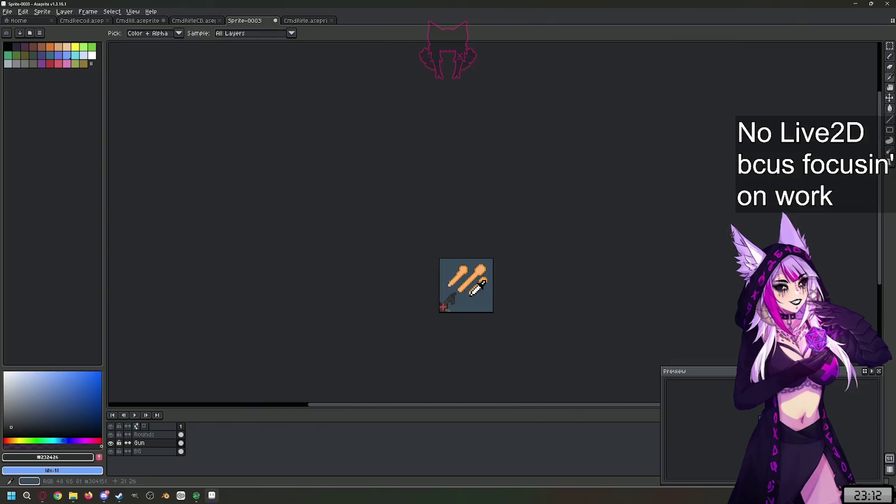
scroll(466, 302, up, 3)
scroll(471, 276, up, 2)
scroll(471, 276, up, 1)
scroll(451, 287, down, 1)
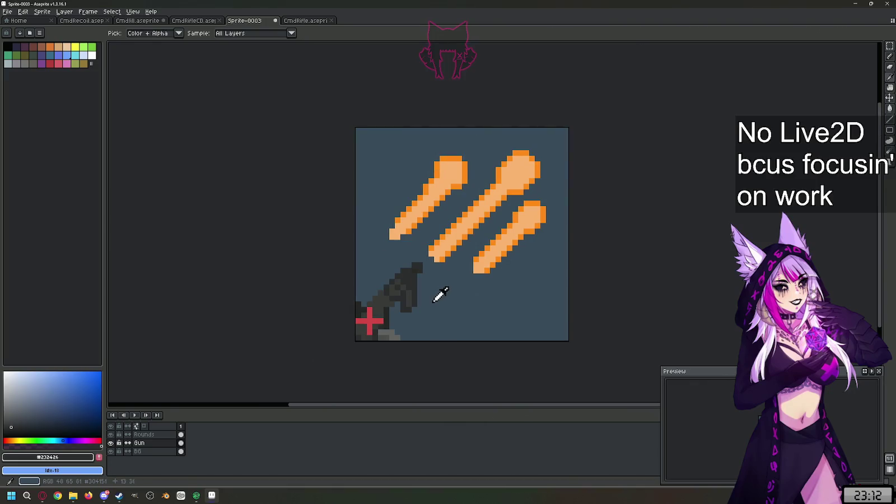
scroll(459, 255, up, 1)
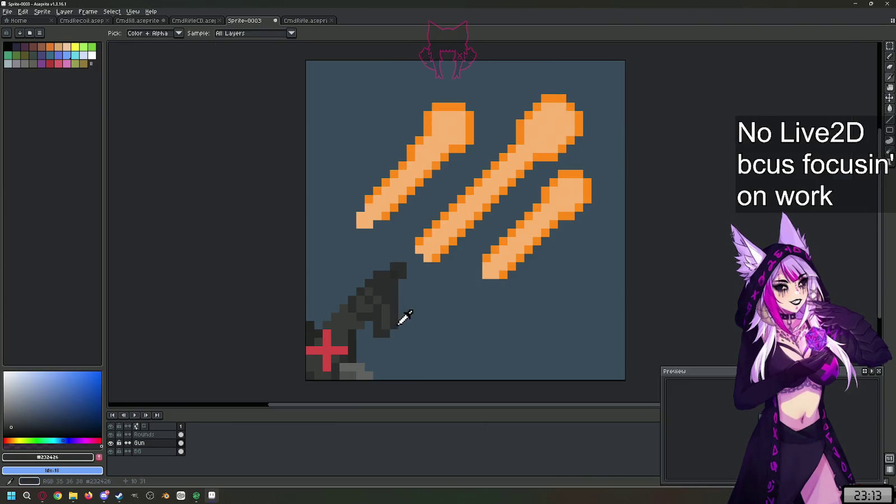
scroll(400, 314, up, 2)
click(362, 268)
key(l)
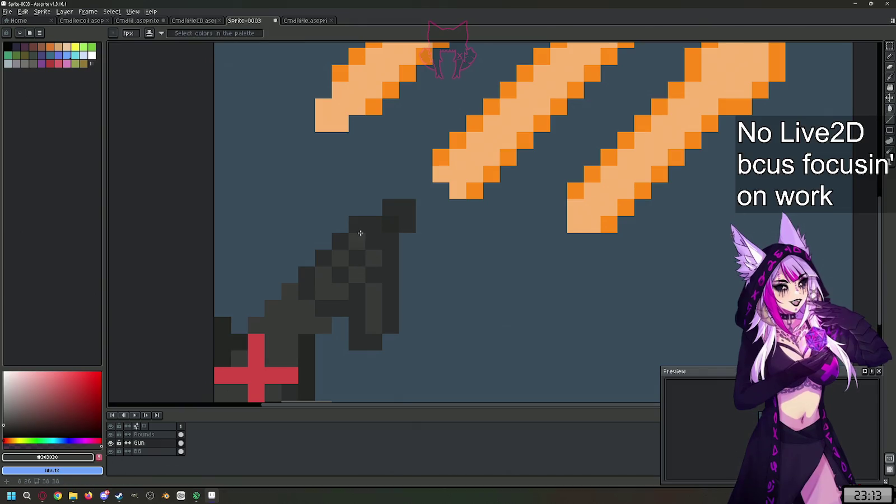
scroll(417, 328, down, 2)
scroll(416, 362, down, 1)
scroll(416, 362, up, 1)
scroll(403, 314, up, 3)
scroll(395, 253, up, 3)
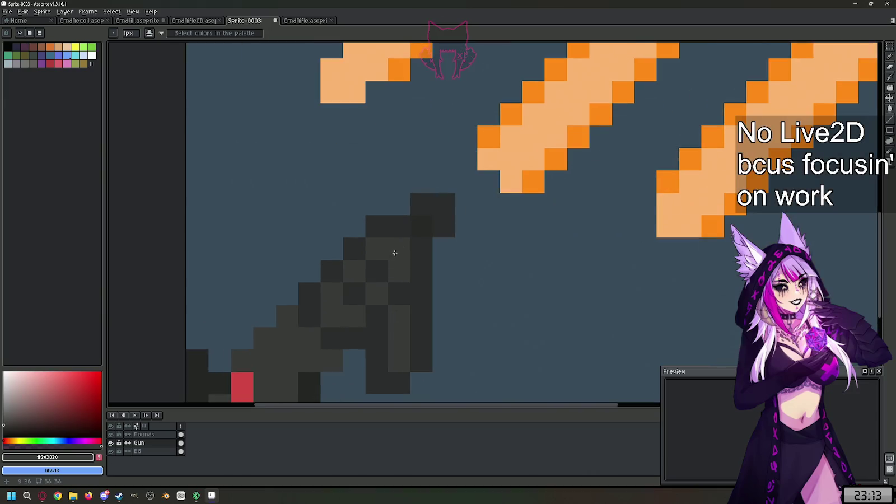
scroll(425, 326, down, 3)
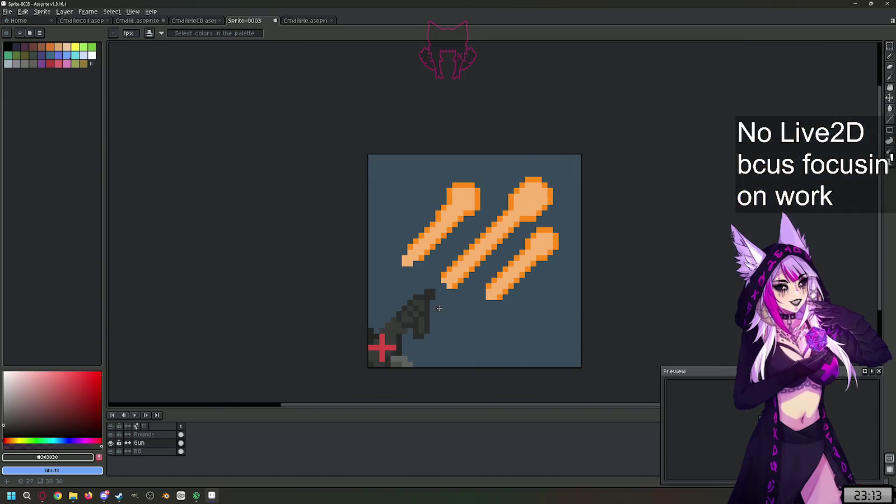
Step: Sample the middle round's oranges and place dark-orange muzzle-flash pixels at the barrel tip
scroll(440, 310, up, 3)
scroll(403, 277, down, 4)
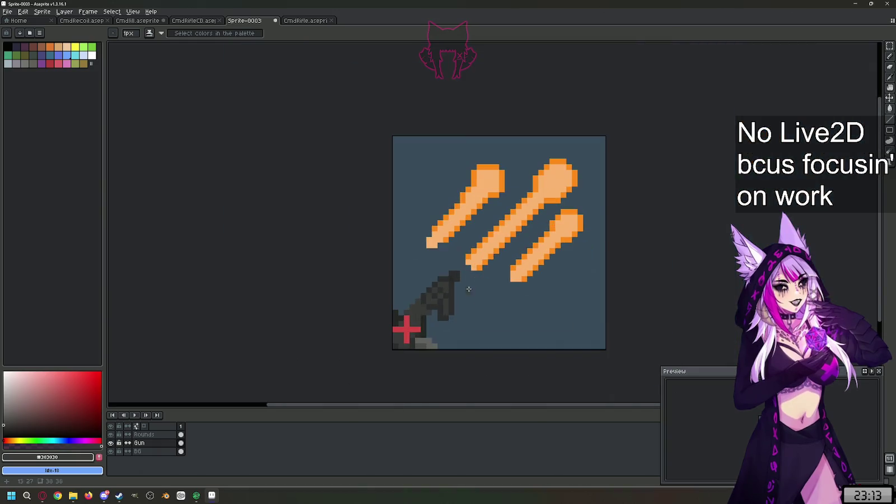
scroll(425, 285, up, 2)
scroll(440, 294, up, 1)
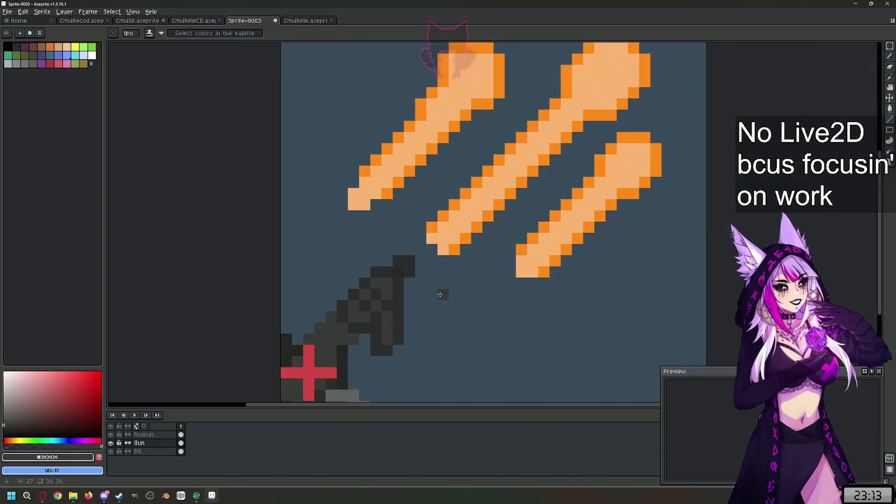
alt+click(452, 242)
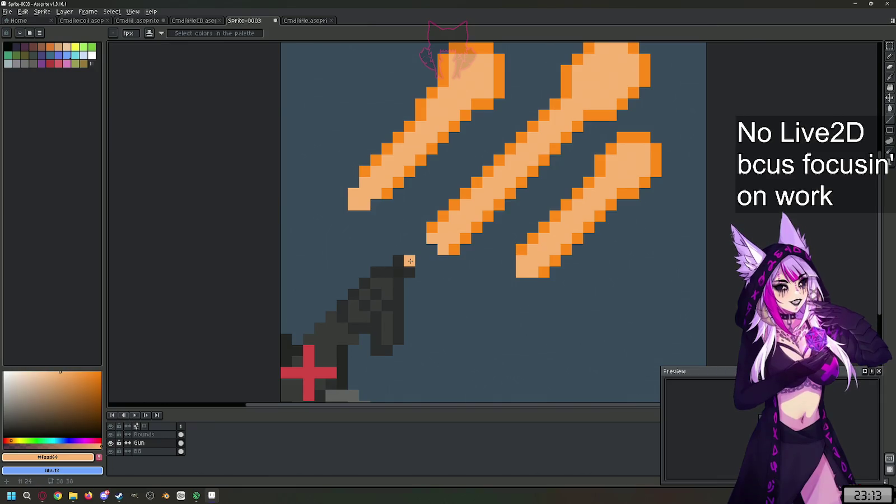
alt+click(465, 240)
click(410, 281)
drag(419, 269, 422, 258)
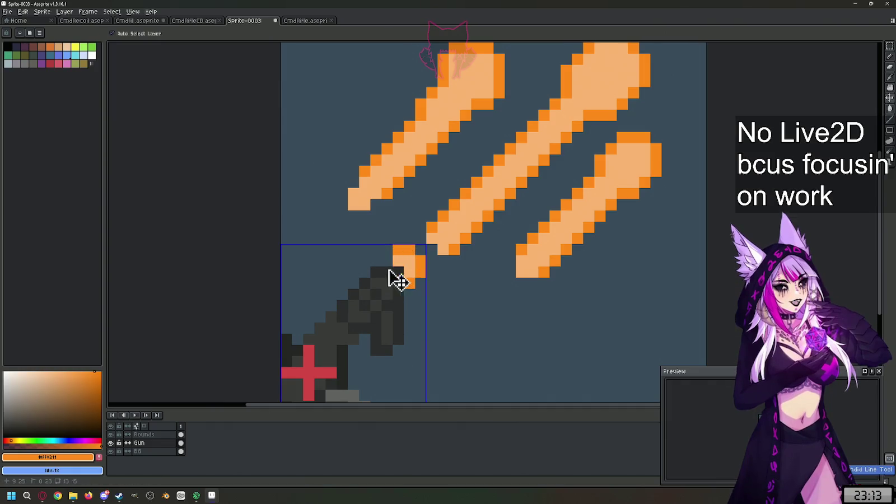
scroll(485, 307, down, 3)
scroll(524, 305, up, 1)
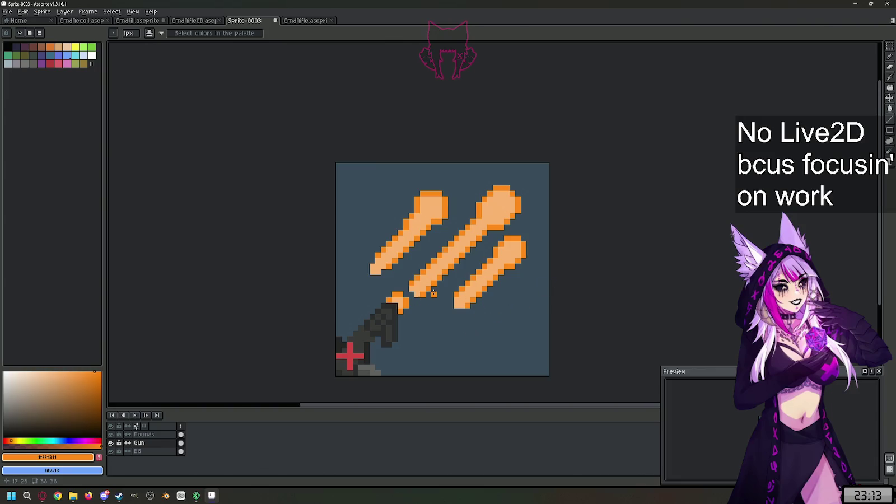
Step: On the Rounds layer, squeeze the three orange rounds narrower and shift them up-right
click(147, 435)
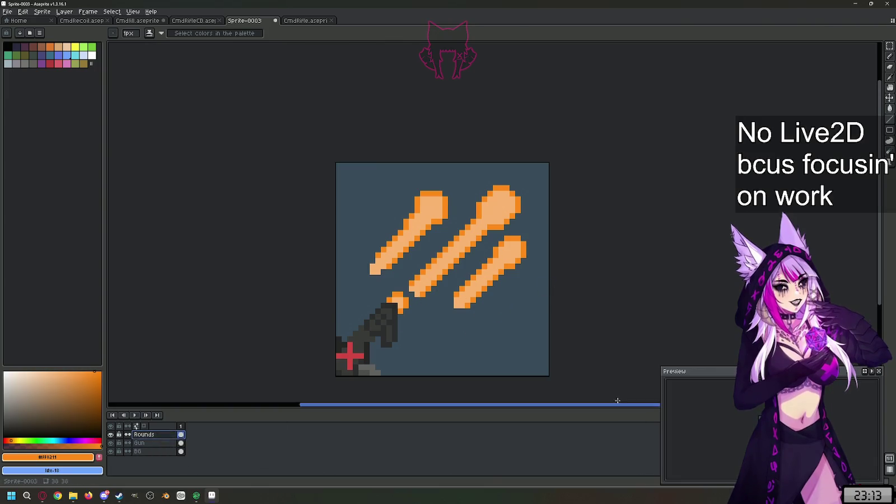
click(890, 46)
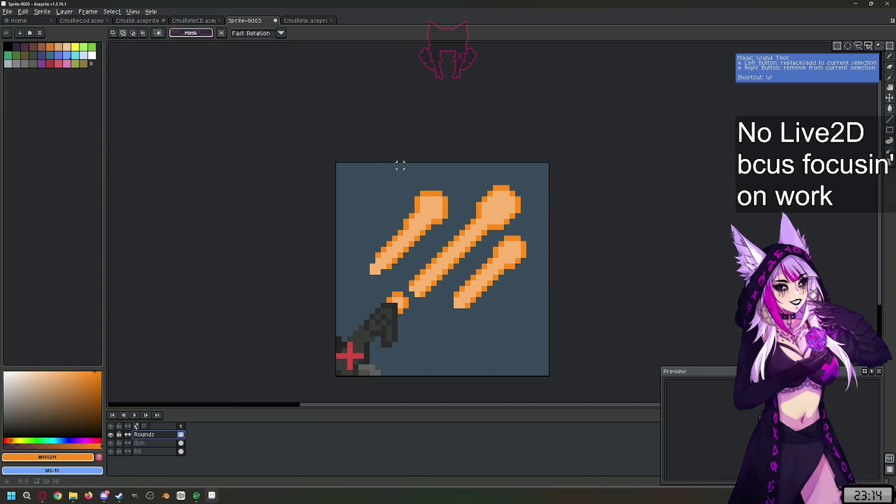
scroll(400, 193, up, 1)
scroll(398, 189, down, 2)
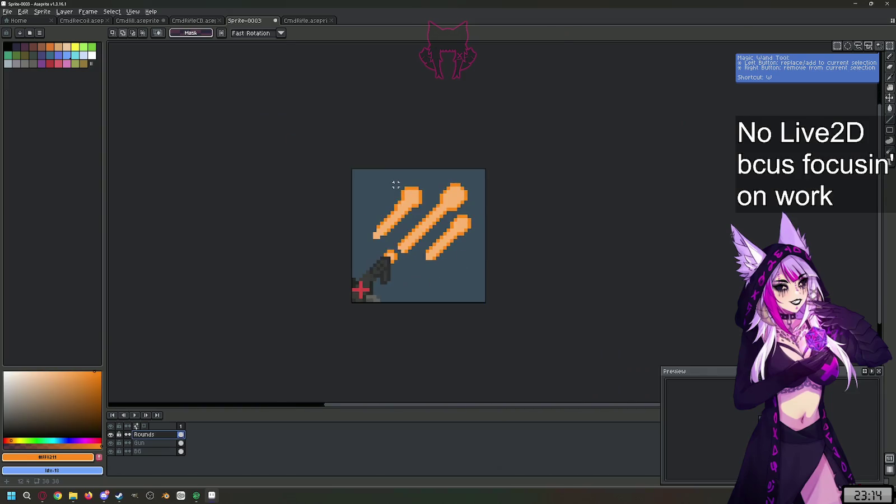
scroll(396, 185, up, 1)
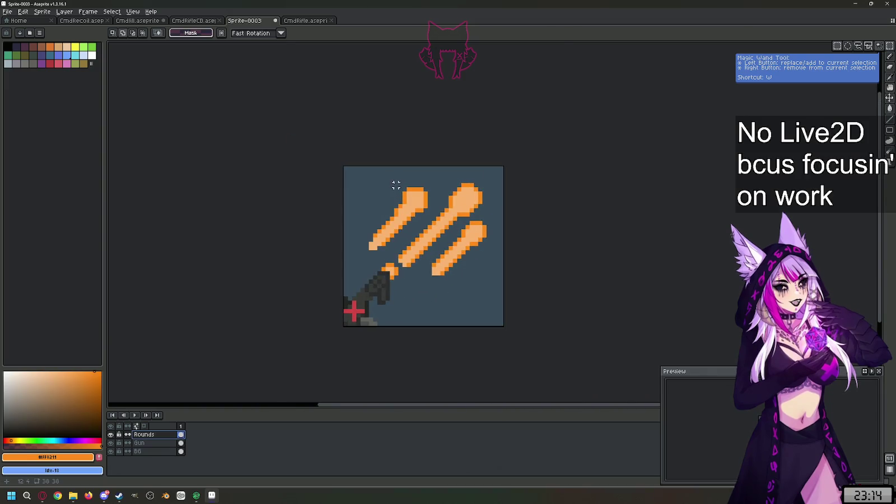
drag(359, 166, 501, 289)
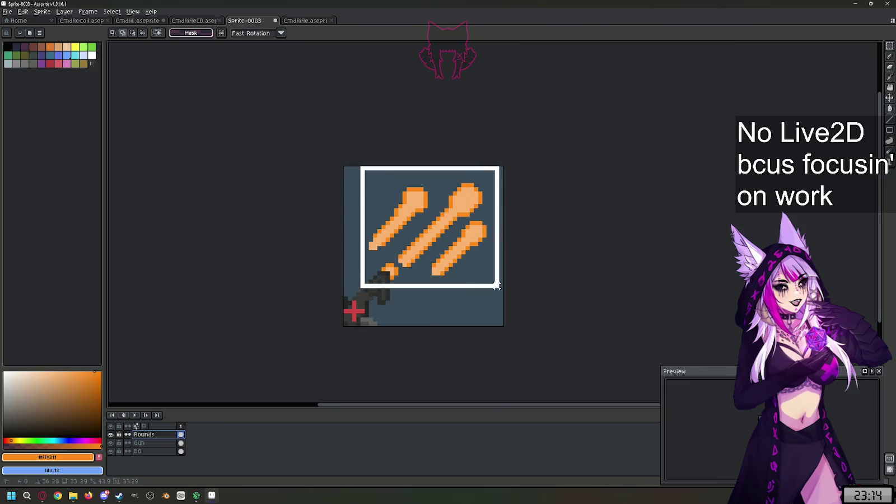
mouse_move(501, 166)
mouse_down()
mouse_move(478, 166)
mouse_move(454, 206)
mouse_up()
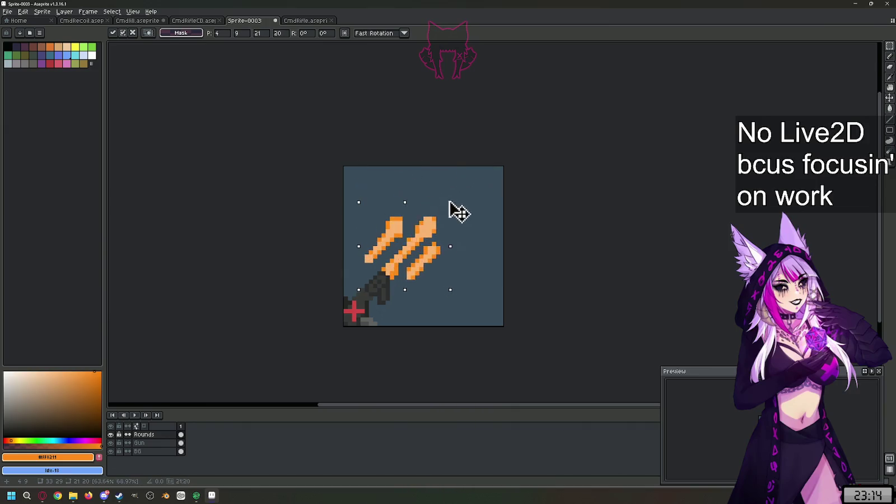
drag(426, 256, 443, 238)
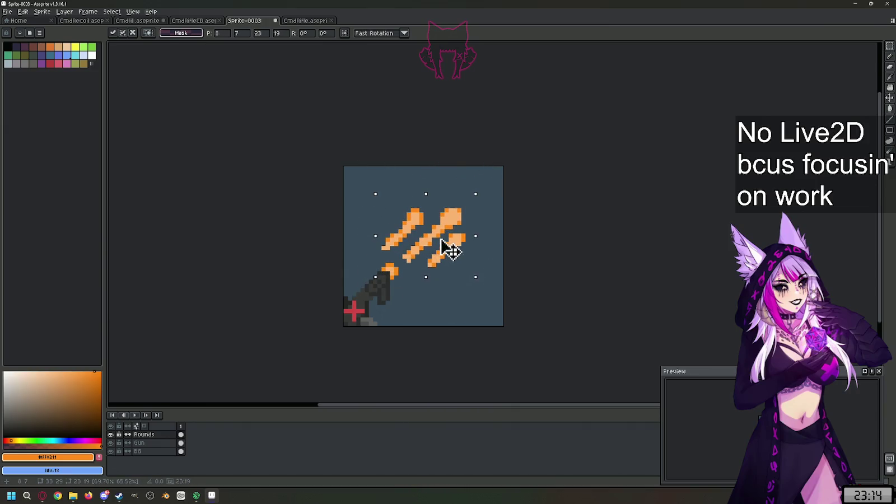
key(Return)
key(ctrl+d)
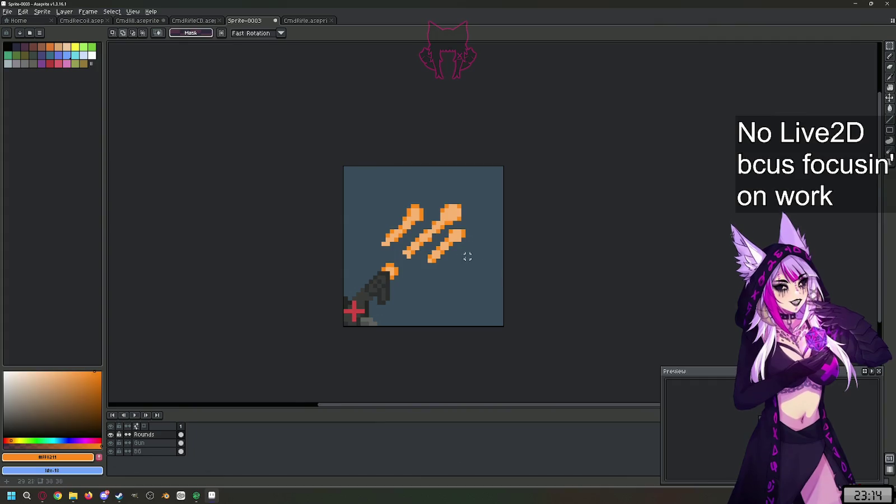
Step: Slightly rotate the lower-right bullet, then erase all the orange bullet pixels
scroll(470, 260, up, 3)
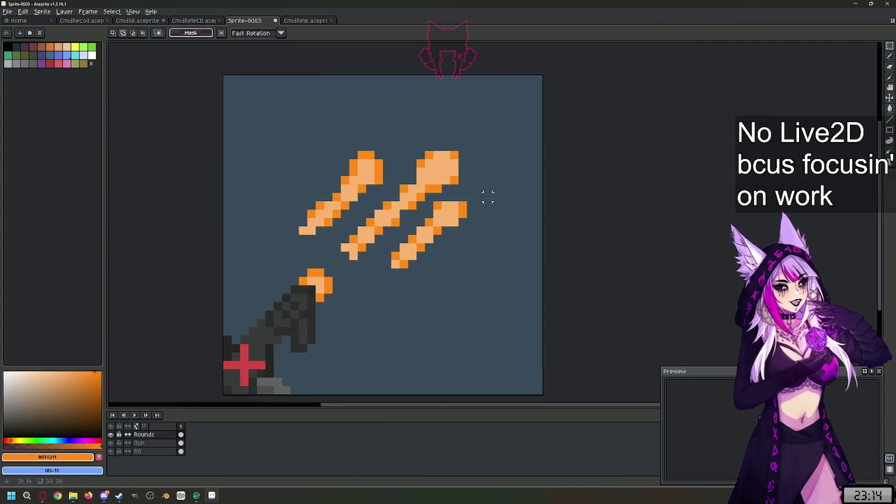
drag(493, 192, 424, 278)
drag(493, 193, 494, 182)
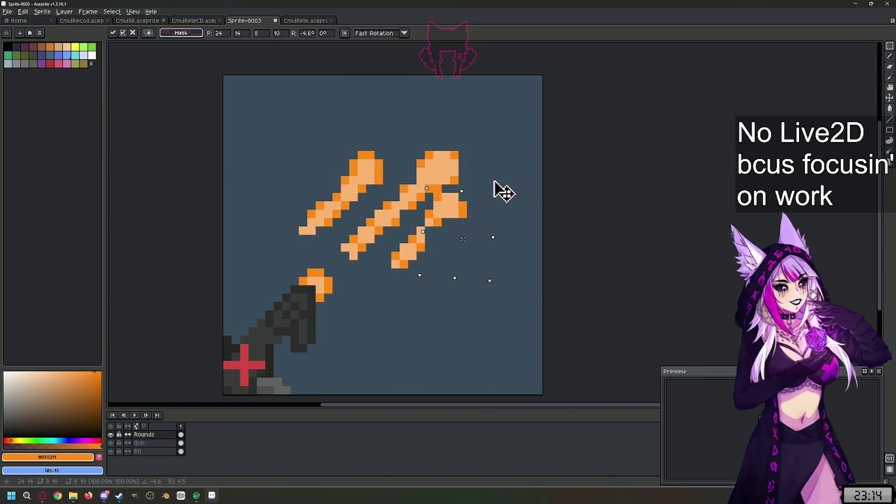
click(530, 231)
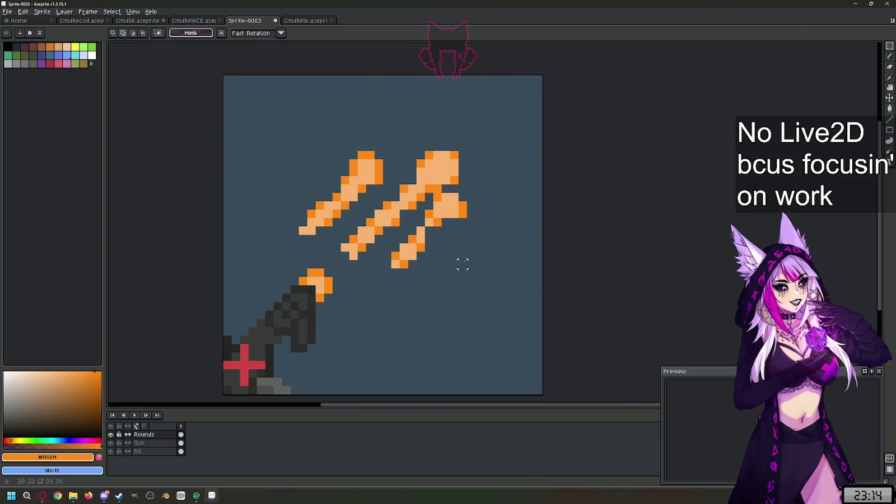
key(e)
mouse_move(497, 188)
mouse_down()
mouse_move(185, 164)
mouse_move(465, 214)
mouse_move(463, 172)
mouse_up()
mouse_move(312, 172)
mouse_down()
mouse_move(316, 202)
mouse_move(478, 212)
mouse_move(473, 238)
mouse_move(361, 239)
mouse_move(347, 255)
mouse_move(399, 264)
mouse_up()
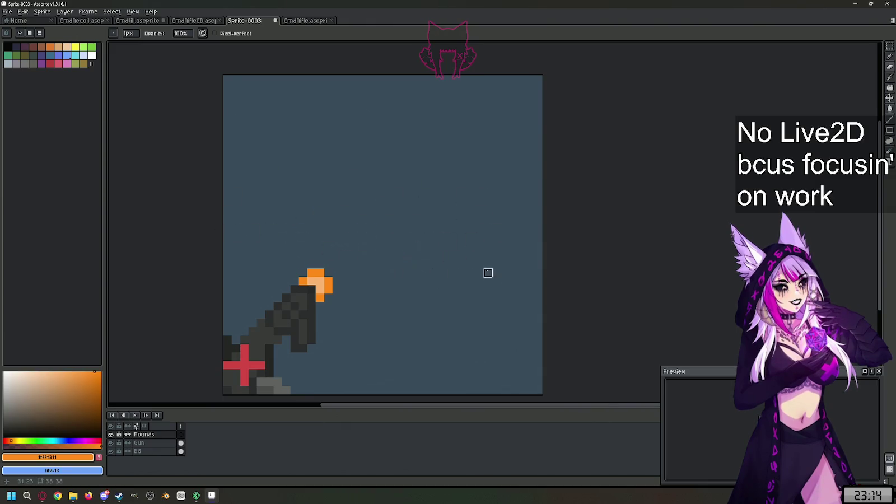
Step: Draw three thin parallel #FAAD63 light-orange diagonal streaks above the muzzle
alt+click(317, 282)
drag(354, 239, 439, 161)
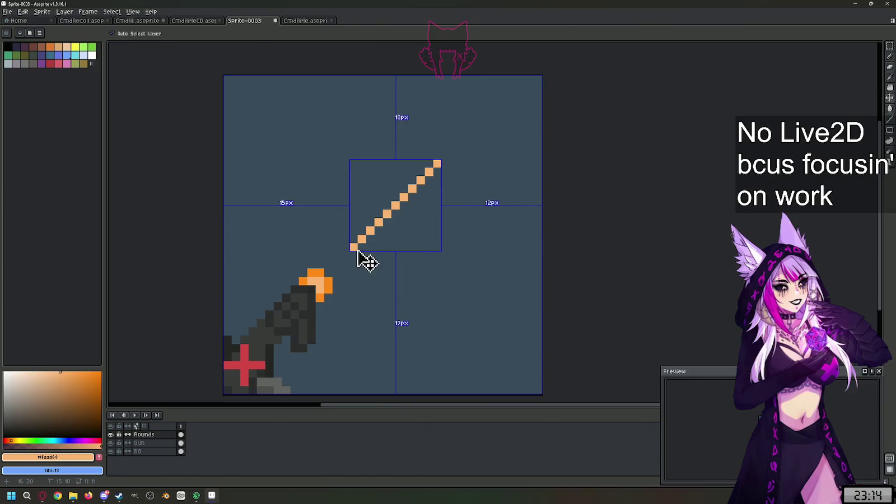
key(ctrl+z)
drag(354, 264, 460, 182)
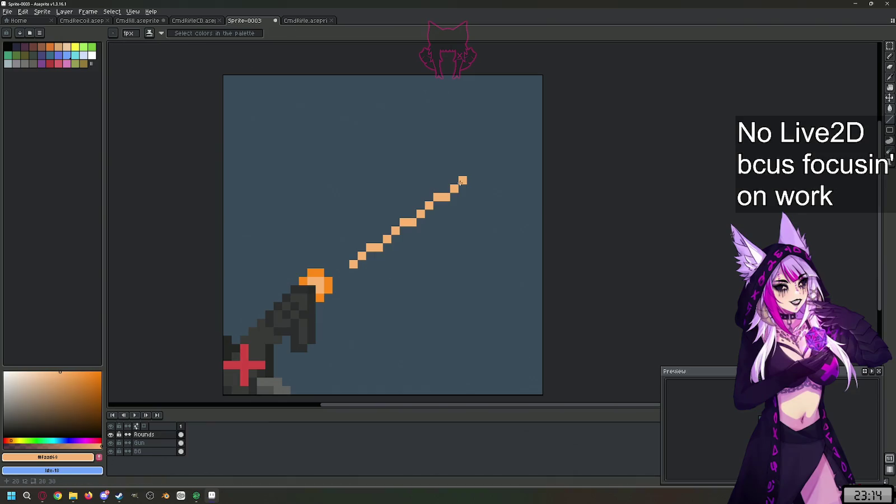
drag(362, 230, 455, 163)
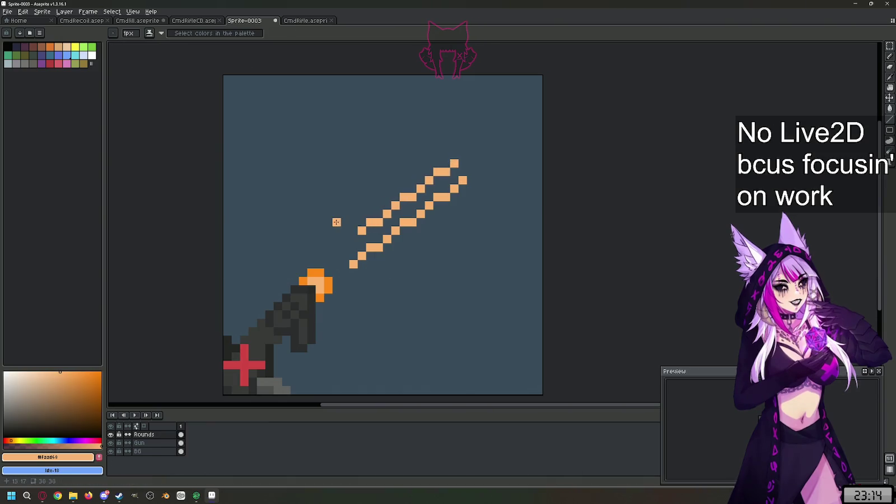
mouse_move(337, 230)
mouse_down()
mouse_move(454, 113)
mouse_move(403, 163)
mouse_move(413, 160)
mouse_up()
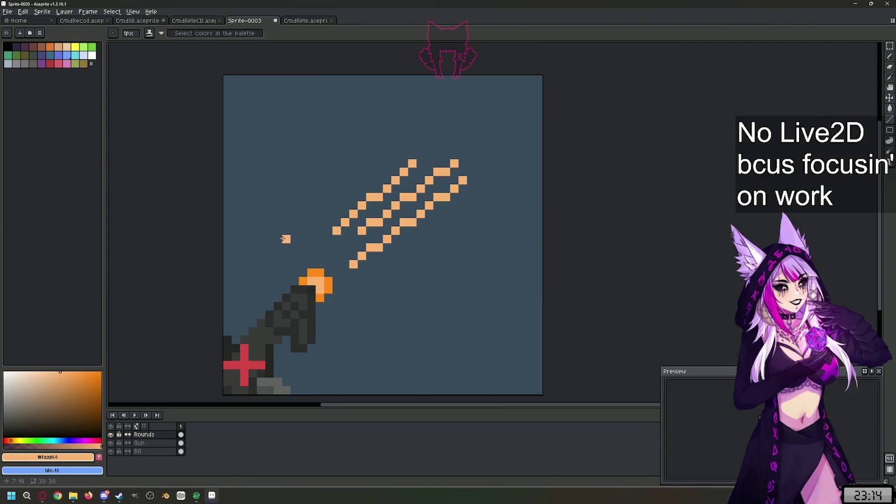
Step: Sample the darker orange #FF8211 from the canvas
key(alt)
scroll(347, 252, down, 3)
scroll(358, 235, up, 1)
scroll(392, 258, up, 2)
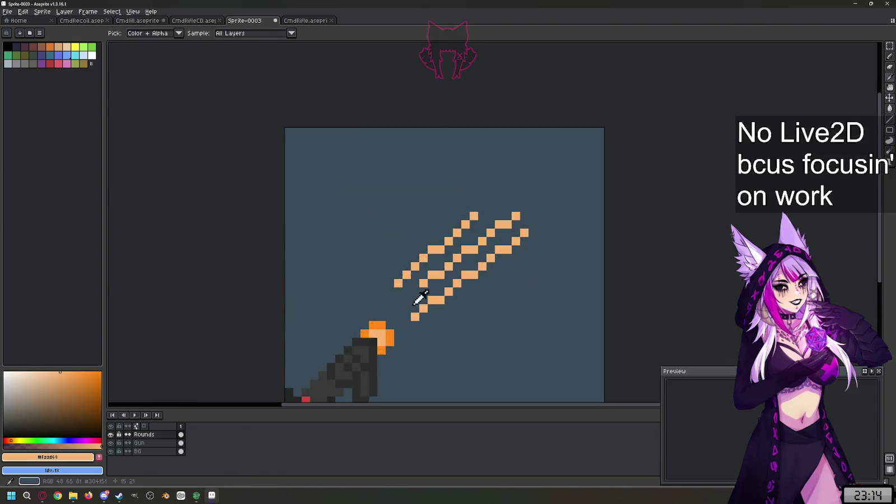
scroll(409, 302, down, 2)
click(397, 314)
scroll(427, 303, up, 2)
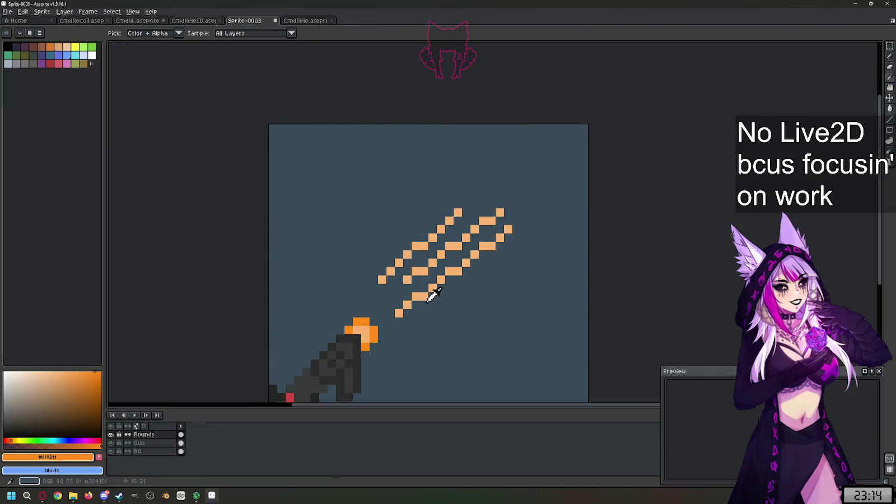
scroll(428, 294, down, 2)
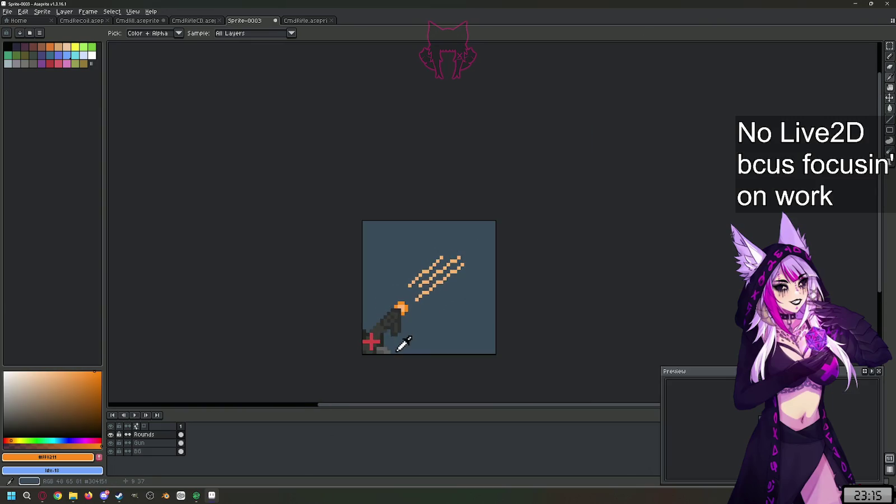
Step: Marquee-select the rifle in the lower-left and scale it up to fill more canvas
scroll(403, 343, up, 2)
key(w)
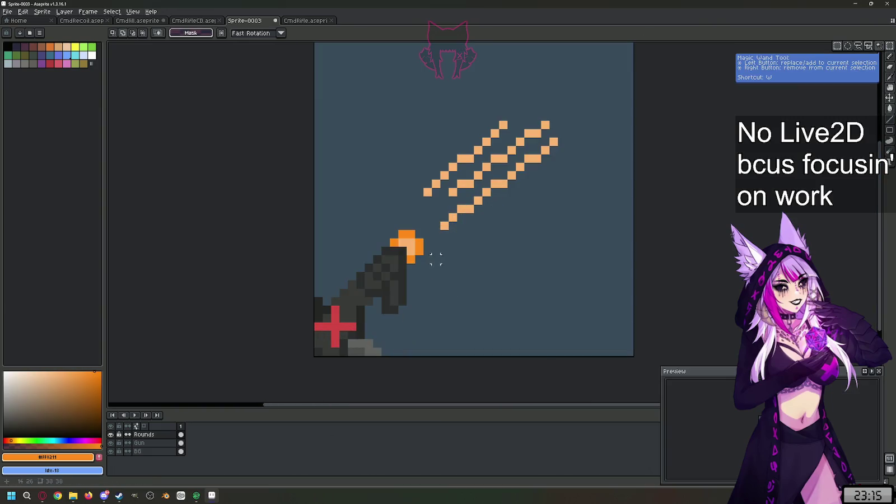
mouse_move(433, 212)
mouse_down()
mouse_move(292, 344)
mouse_move(306, 360)
mouse_move(292, 361)
mouse_move(303, 359)
mouse_up()
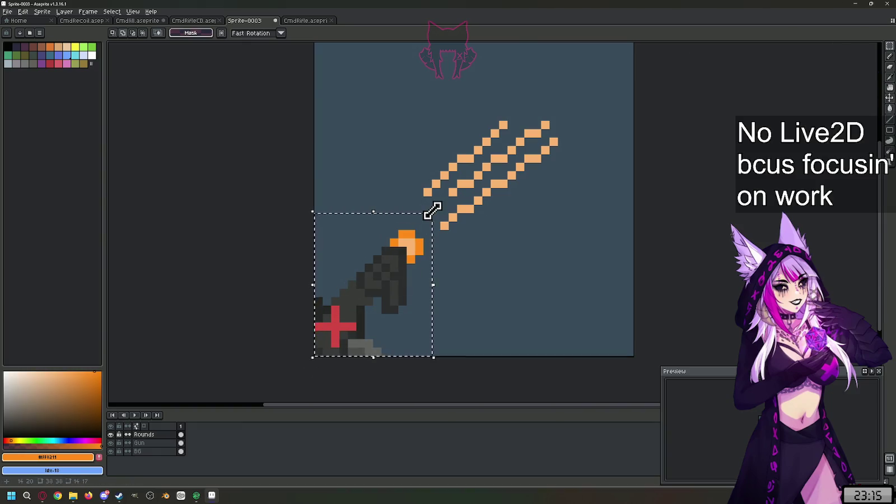
mouse_move(431, 211)
mouse_down()
mouse_move(544, 92)
mouse_move(543, 67)
mouse_move(542, 78)
mouse_up()
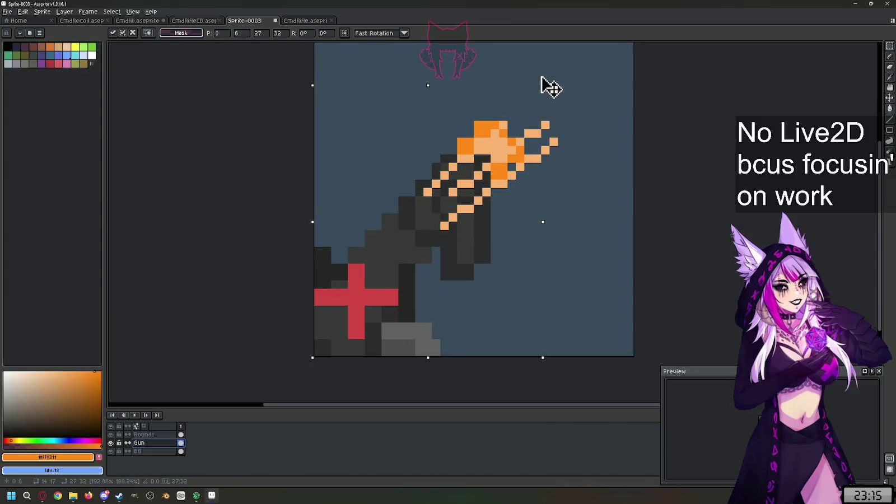
Step: Hide the Rounds layer's streaks and fine-tune the enlarged rifle's size
click(110, 435)
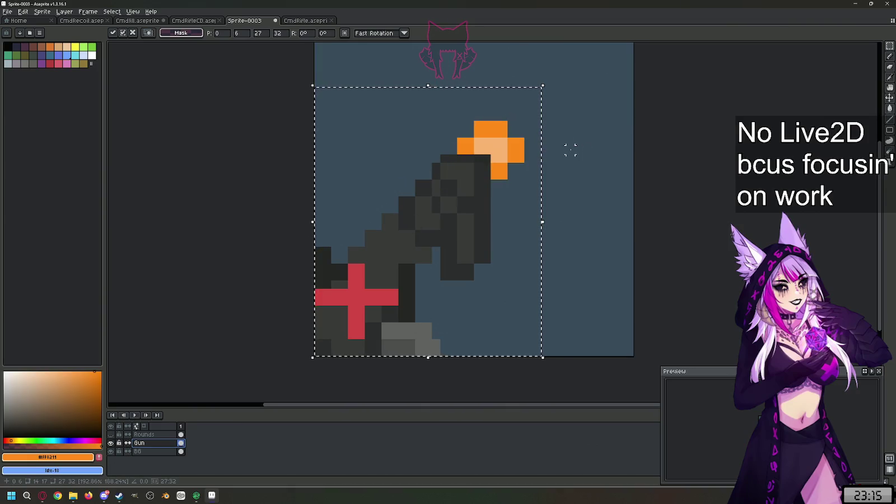
scroll(570, 151, down, 2)
scroll(525, 208, down, 1)
scroll(529, 185, up, 2)
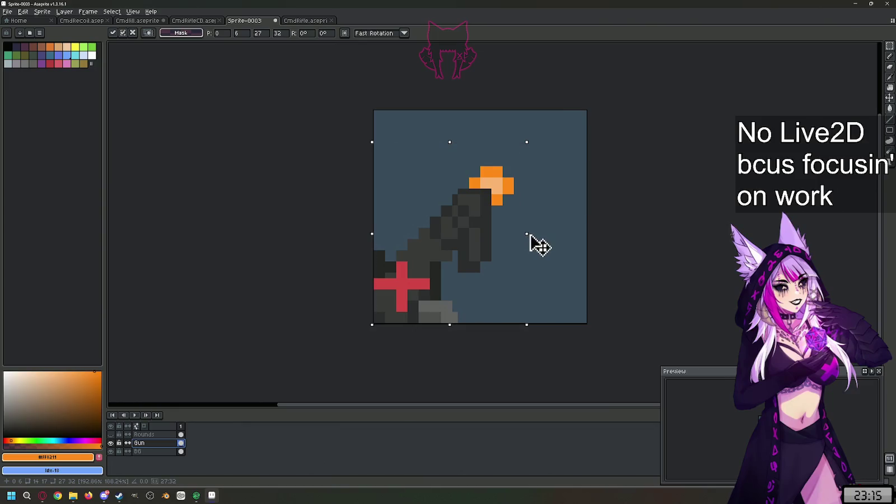
drag(531, 236, 533, 236)
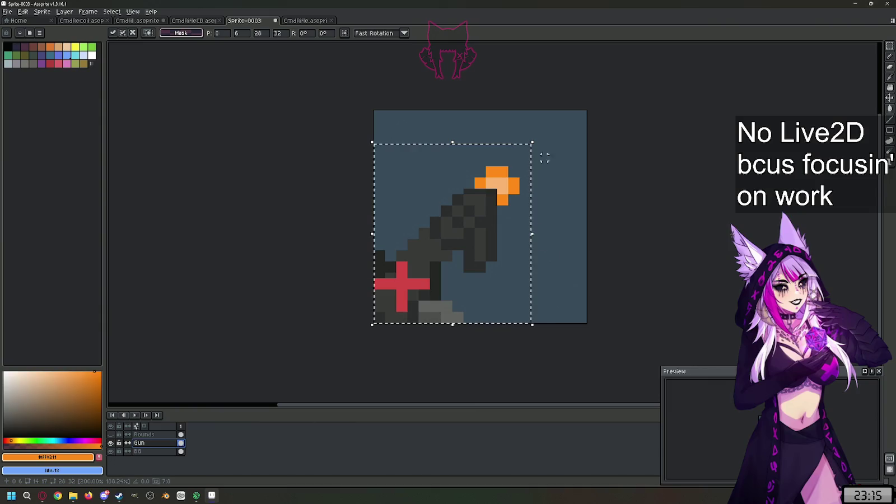
mouse_move(533, 142)
mouse_down()
mouse_move(519, 164)
mouse_move(504, 159)
mouse_up()
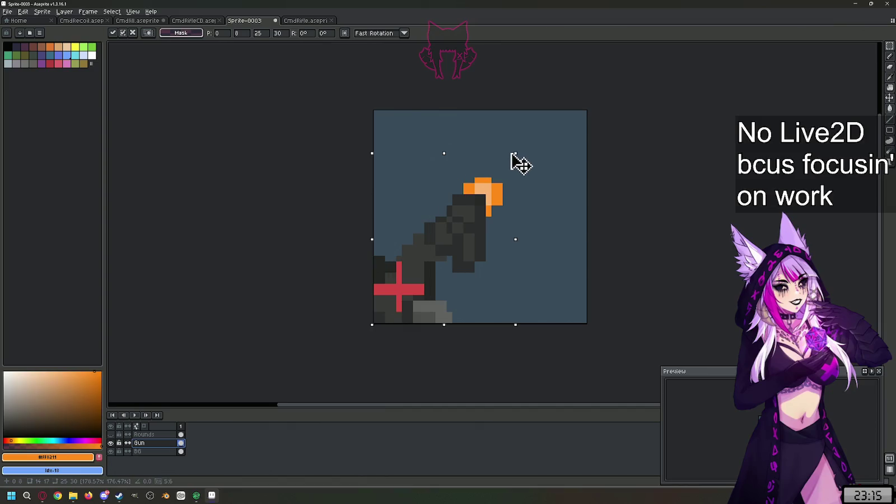
mouse_move(506, 159)
mouse_down()
mouse_move(522, 159)
mouse_move(476, 164)
mouse_move(449, 232)
mouse_move(544, 146)
mouse_move(526, 162)
mouse_move(533, 142)
mouse_move(455, 225)
mouse_move(457, 244)
mouse_move(503, 186)
mouse_move(507, 153)
mouse_move(515, 156)
mouse_move(604, 100)
mouse_move(628, 96)
mouse_move(762, 132)
mouse_move(593, 196)
mouse_move(546, 235)
mouse_move(582, 216)
mouse_move(624, 212)
mouse_up()
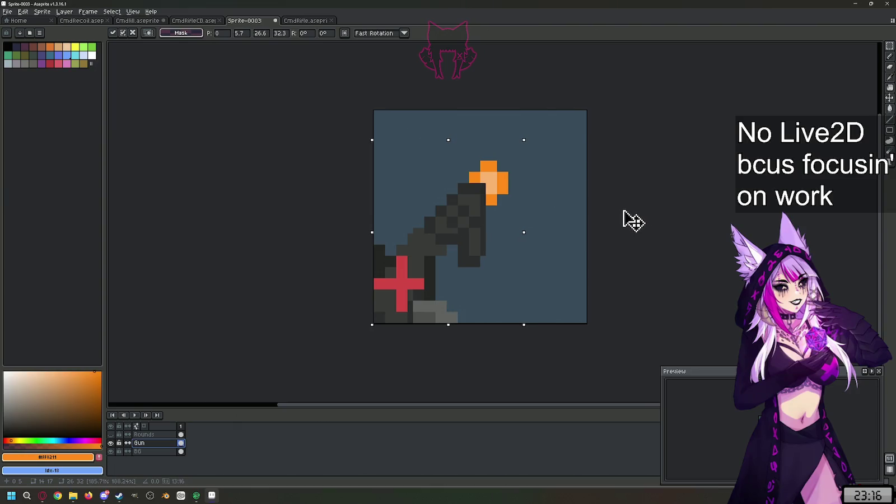
Step: Scale the rifle back down to about 14x17 pixels in the lower-left corner
mouse_move(625, 212)
mouse_down()
mouse_move(574, 248)
mouse_move(478, 276)
mouse_move(497, 255)
mouse_up()
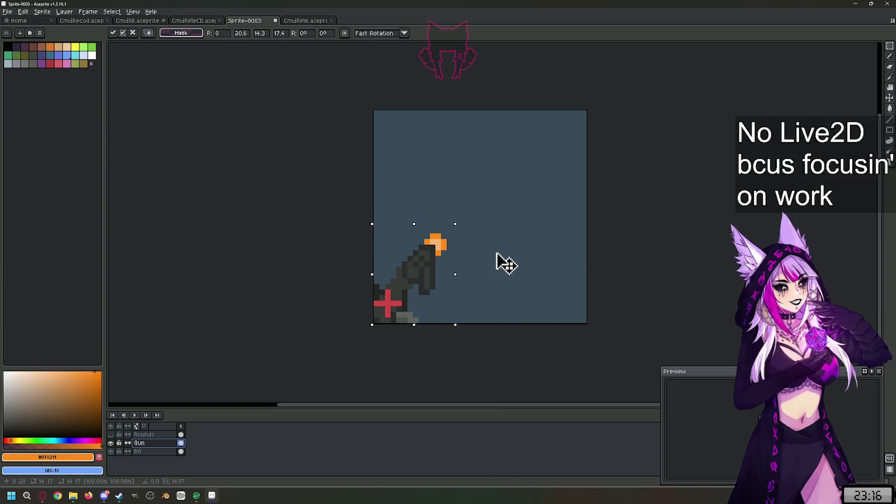
Step: Apply the rifle's small size, then cancel a trial widening stretch
drag(497, 254, 499, 254)
key(Return)
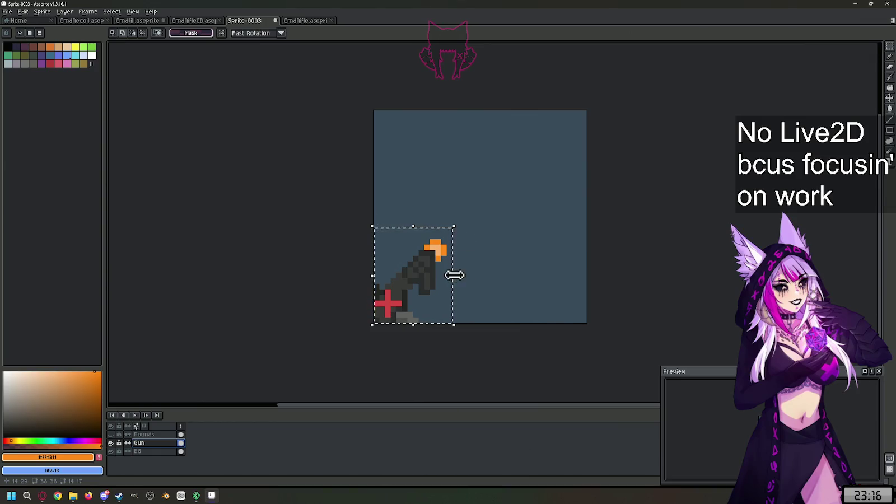
drag(454, 276, 471, 276)
key(Escape)
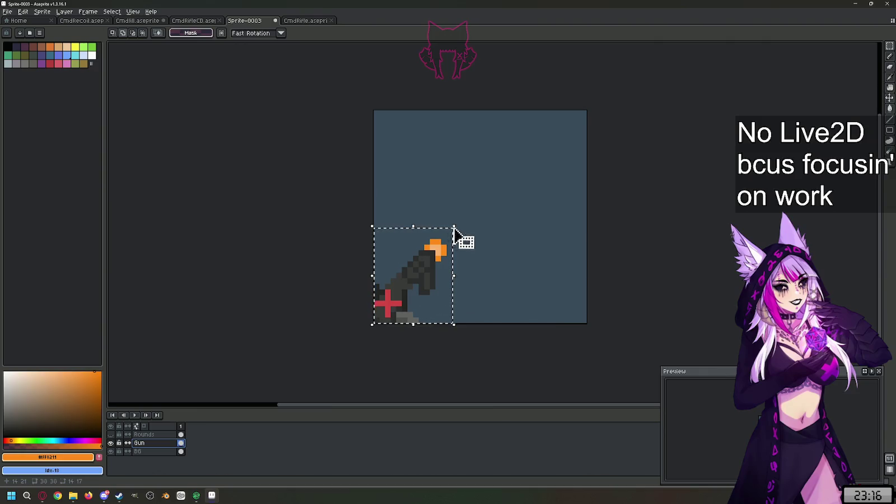
Step: Try enlarging the rifle, cancel it, and deselect with Ctrl+D
click(454, 229)
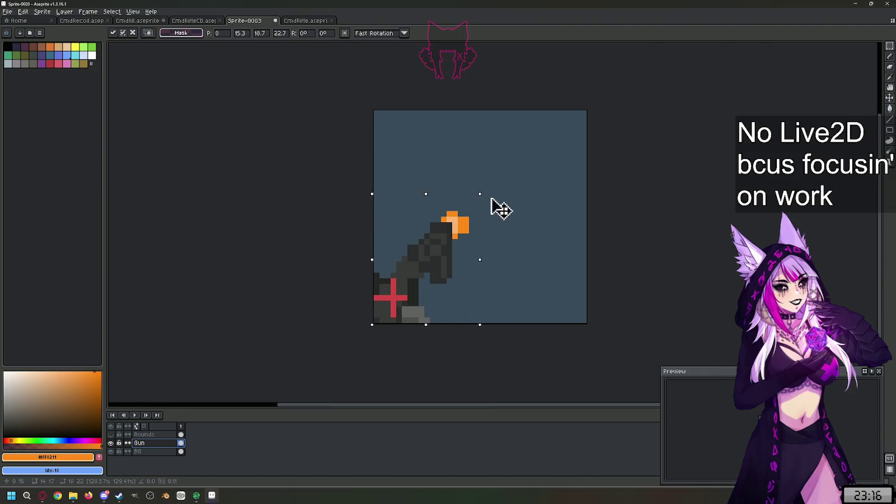
mouse_move(467, 217)
mouse_down()
mouse_move(561, 194)
mouse_move(578, 198)
mouse_move(591, 178)
mouse_move(645, 150)
mouse_move(576, 208)
mouse_move(592, 202)
mouse_move(582, 218)
mouse_up()
key(Escape)
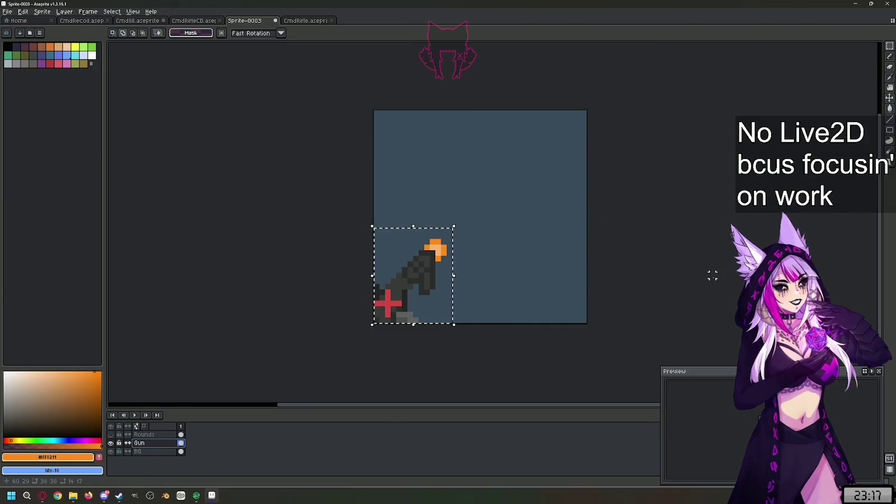
key(ctrl+d)
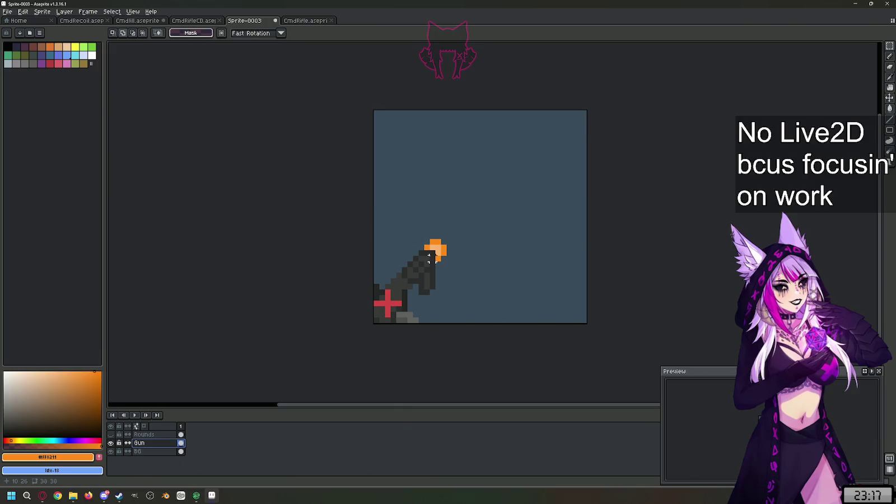
Step: Erase the rough gun sketch from the Gun layer of Sprite-0003, leaving a blank blue-gray canvas
key(e)
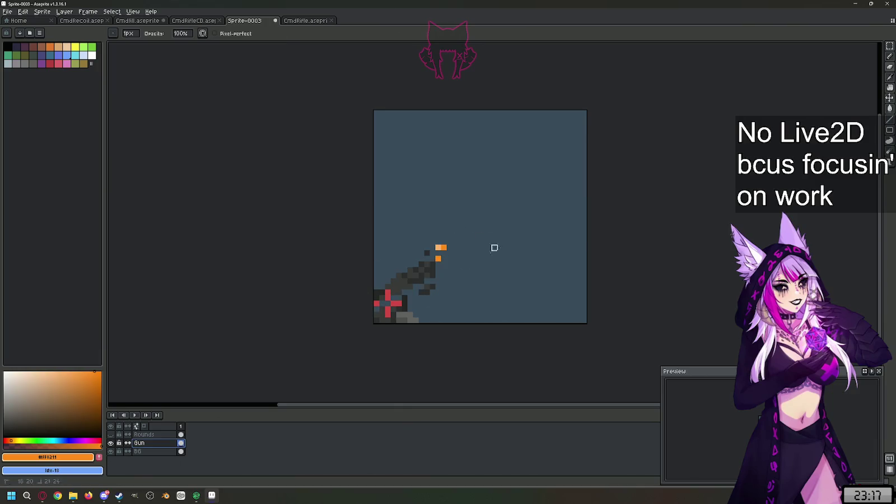
mouse_move(500, 259)
mouse_down()
mouse_move(404, 268)
mouse_move(354, 286)
mouse_move(411, 319)
mouse_up()
scroll(501, 280, up, 3)
scroll(418, 381, down, 1)
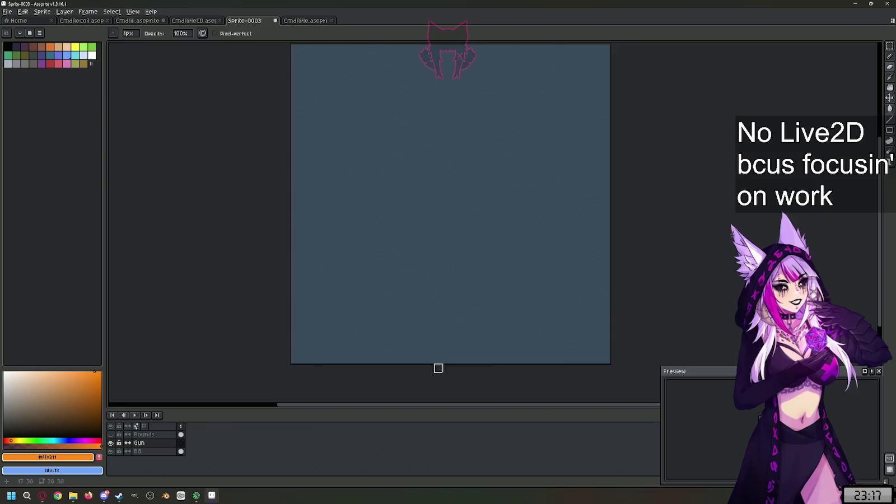
scroll(439, 368, down, 1)
scroll(413, 294, up, 1)
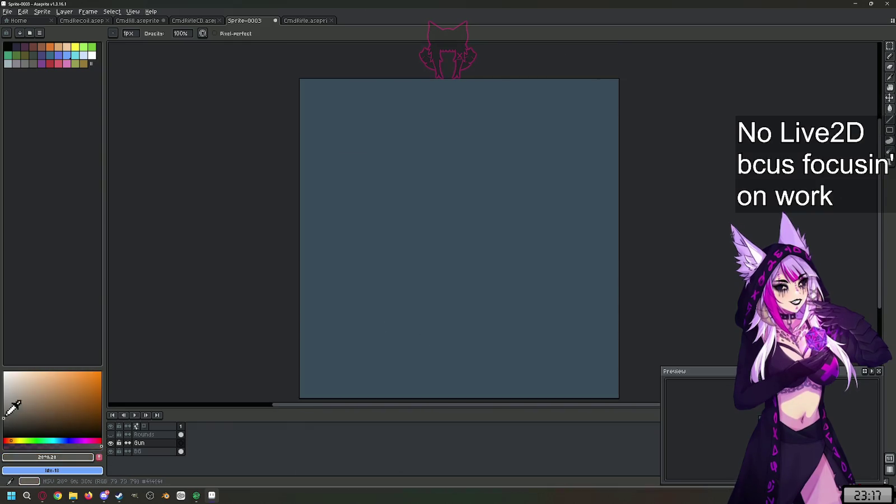
Step: Draw a diagonal line from the canvas's bottom-left corner toward the centre with the Line tool
key(b)
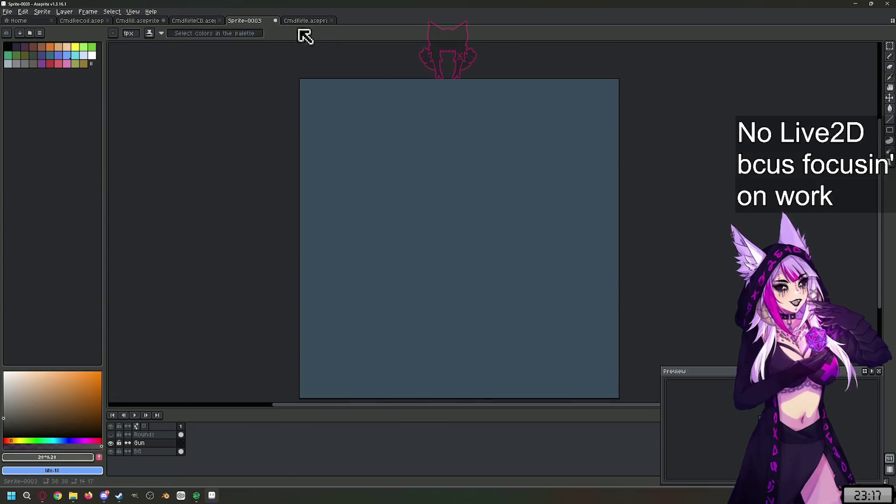
click(305, 20)
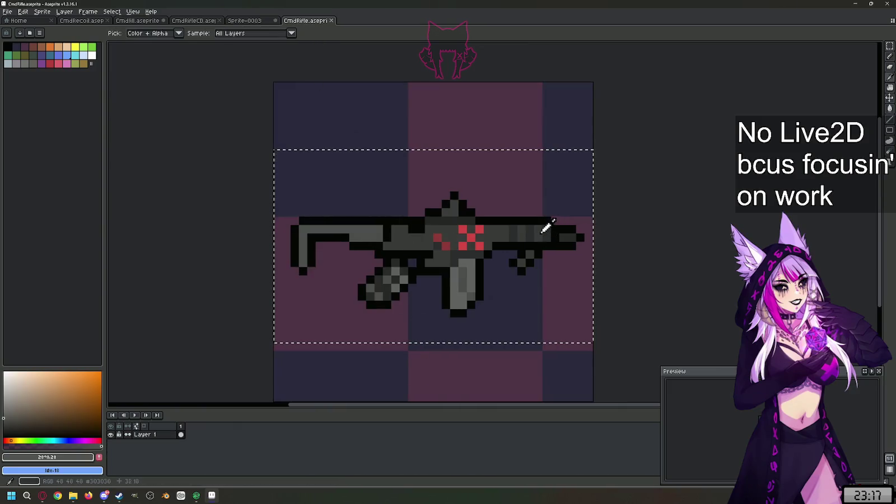
click(245, 20)
drag(300, 395, 442, 252)
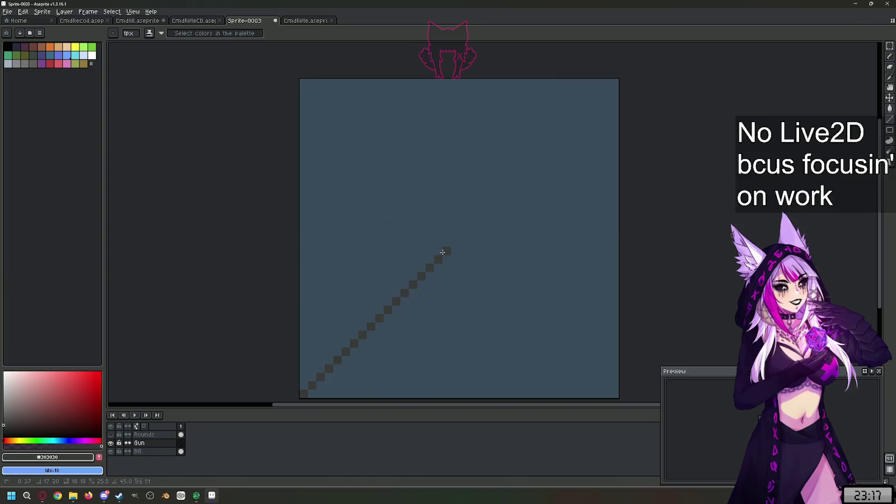
Step: Compare against the CmdRifle reference and add a short stroke at the diagonal's upper end
click(305, 21)
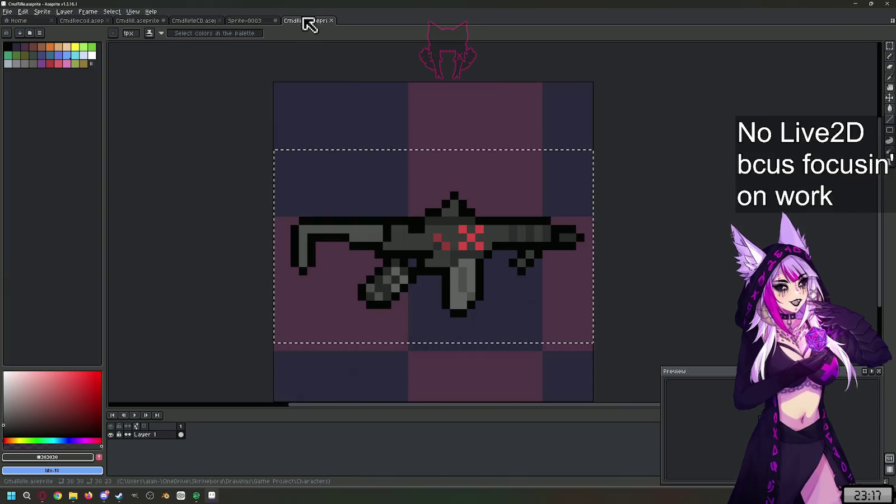
click(245, 22)
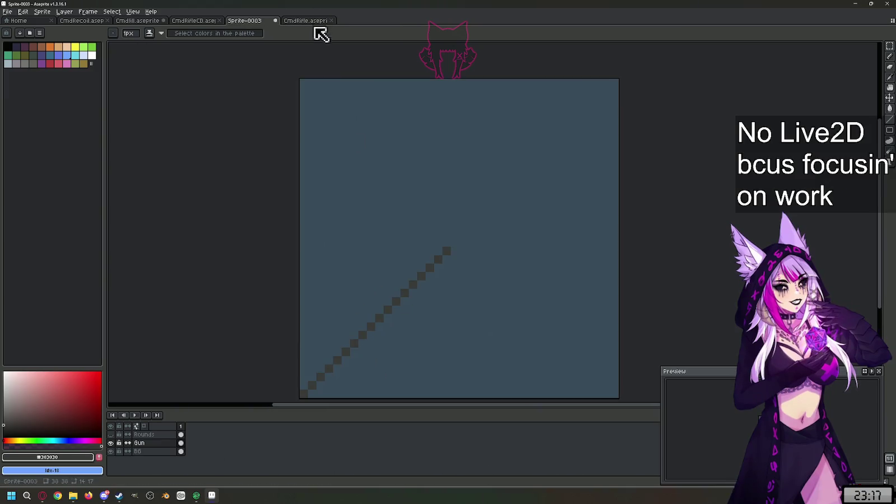
click(305, 21)
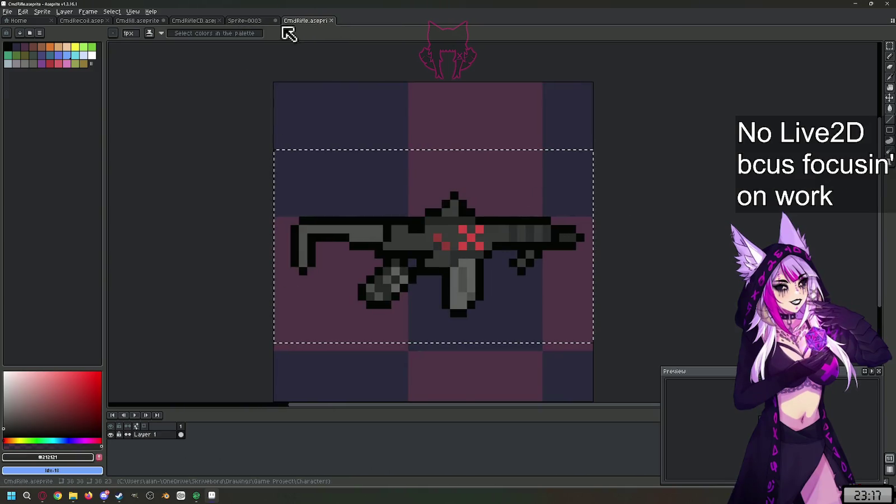
click(259, 23)
drag(443, 245, 428, 260)
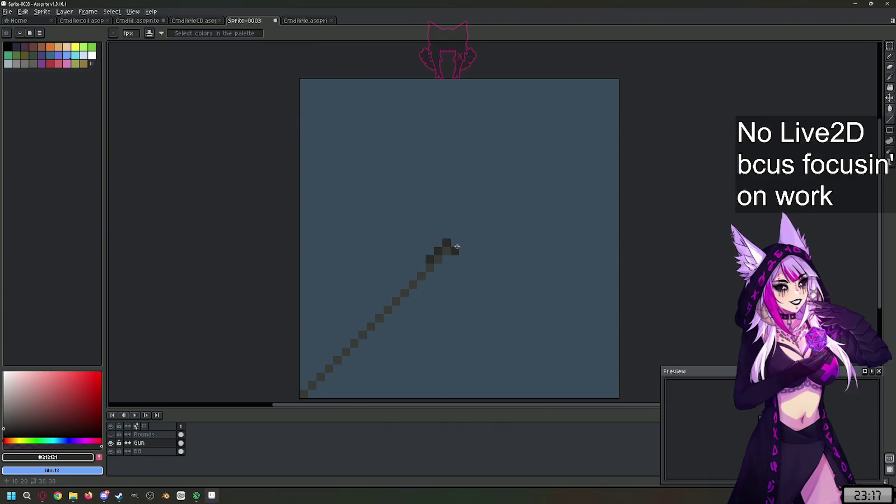
Step: Eyedrop the rifle's dark grey #232426 from the CmdRifle reference for the line tool
click(317, 23)
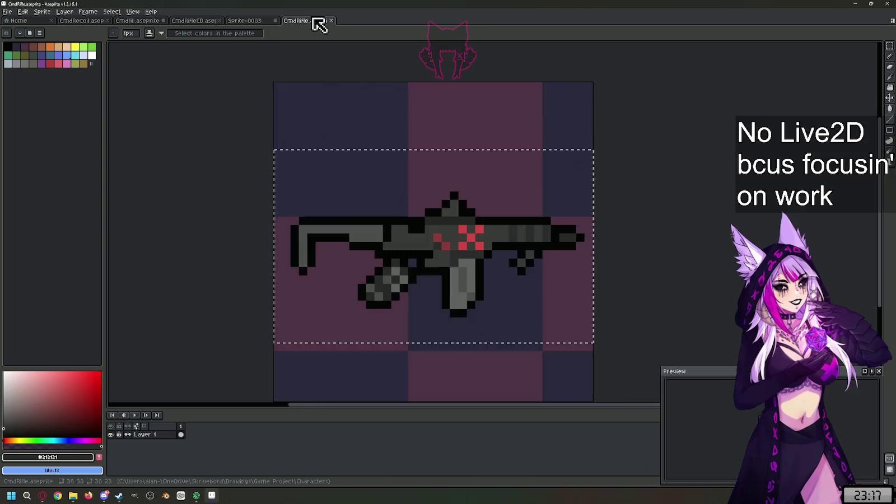
click(251, 22)
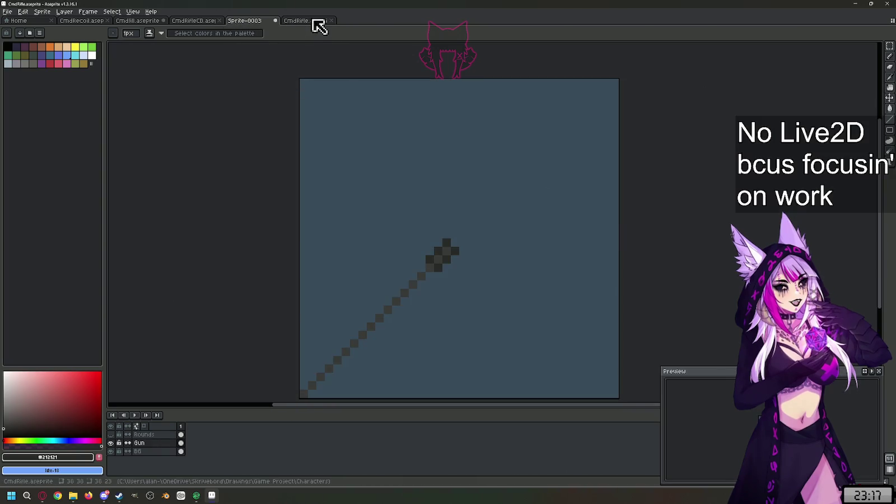
click(314, 21)
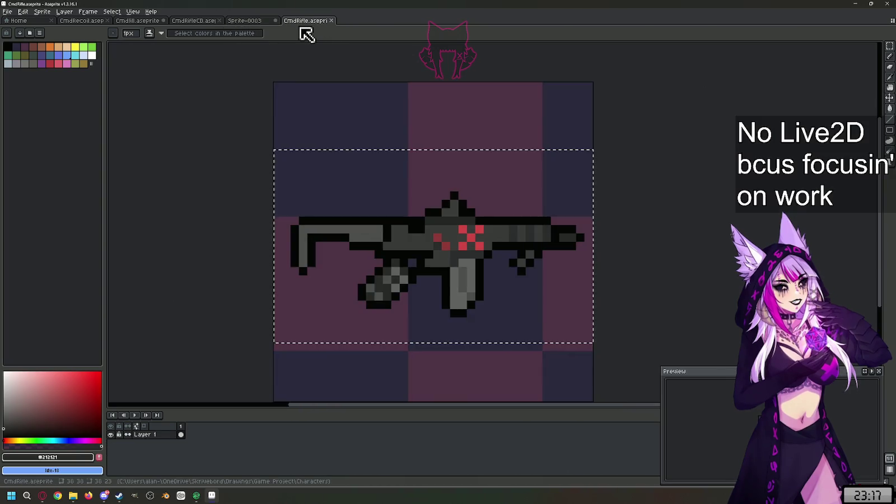
key(i)
click(551, 227)
click(257, 22)
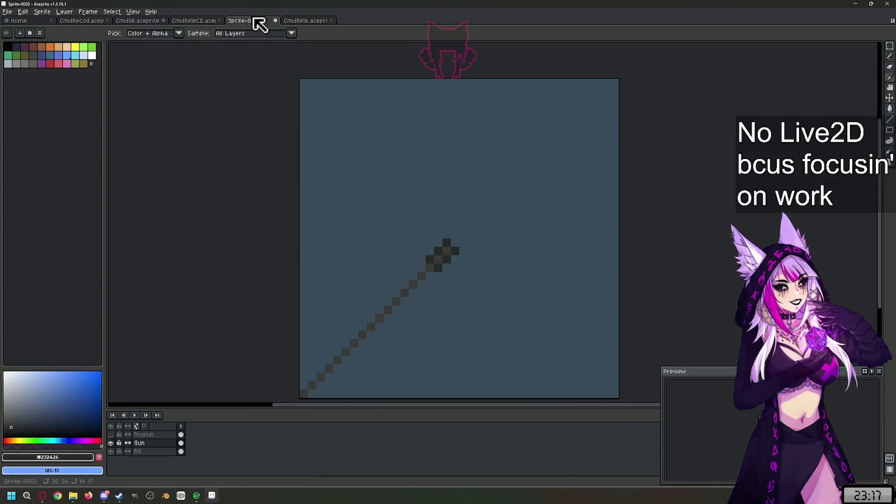
key(b)
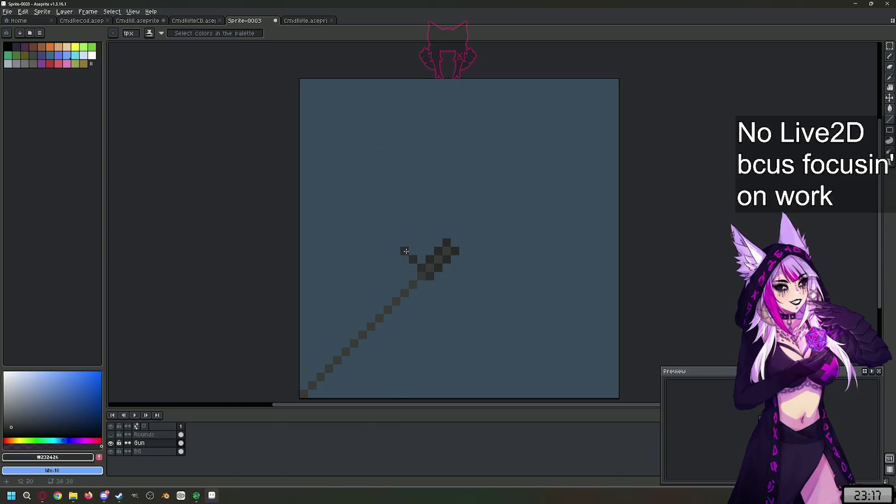
Step: Draw two more diagonal lines parallel to the barrel, checking them against CmdRifle
drag(437, 283, 319, 400)
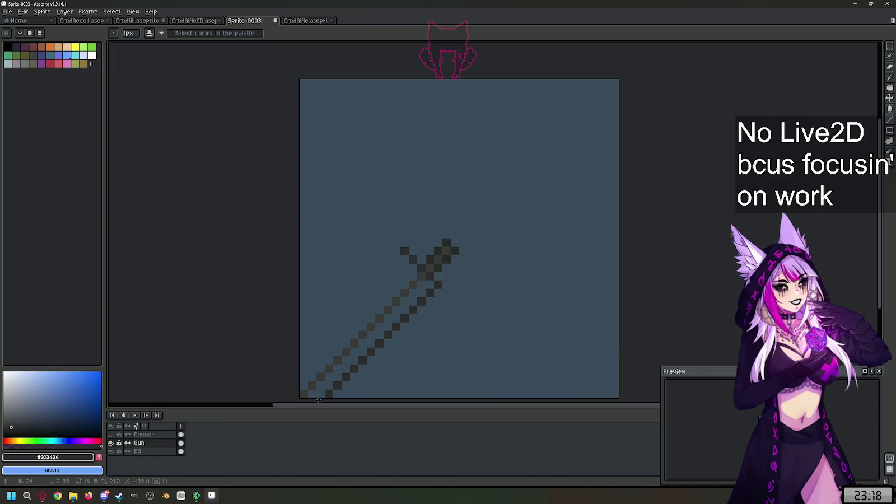
drag(399, 274, 282, 381)
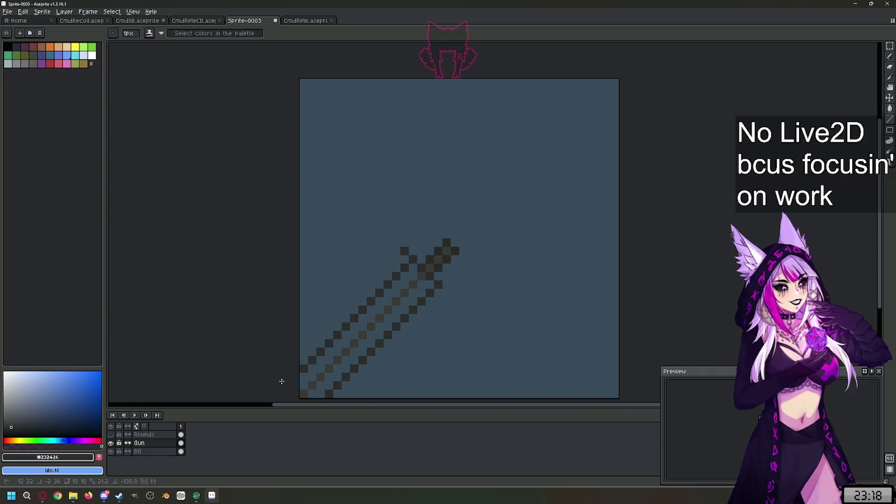
click(305, 21)
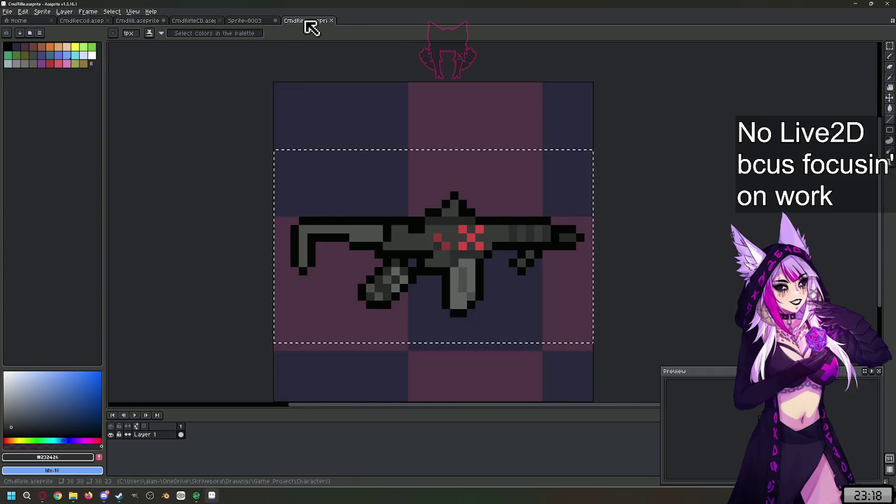
click(262, 24)
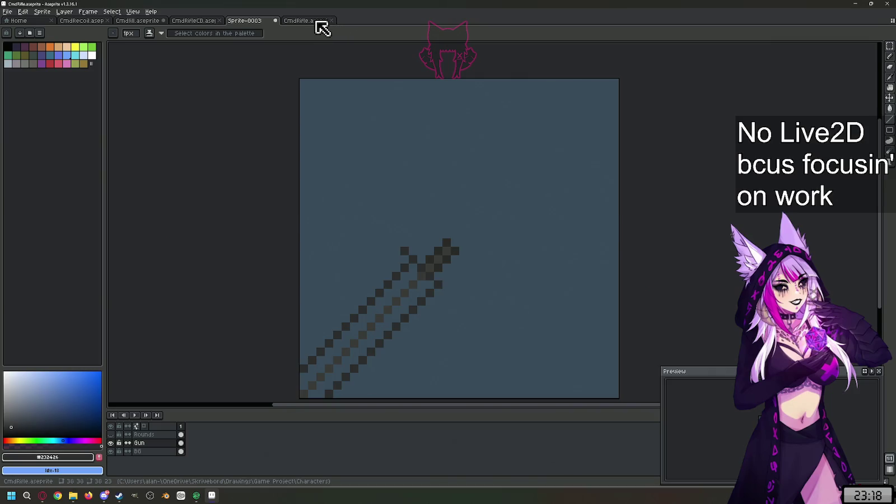
click(308, 21)
click(248, 22)
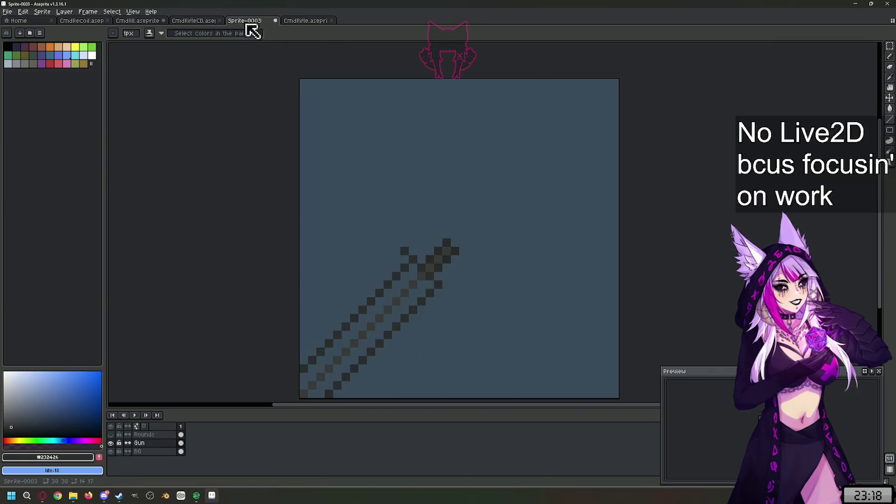
click(305, 20)
click(252, 21)
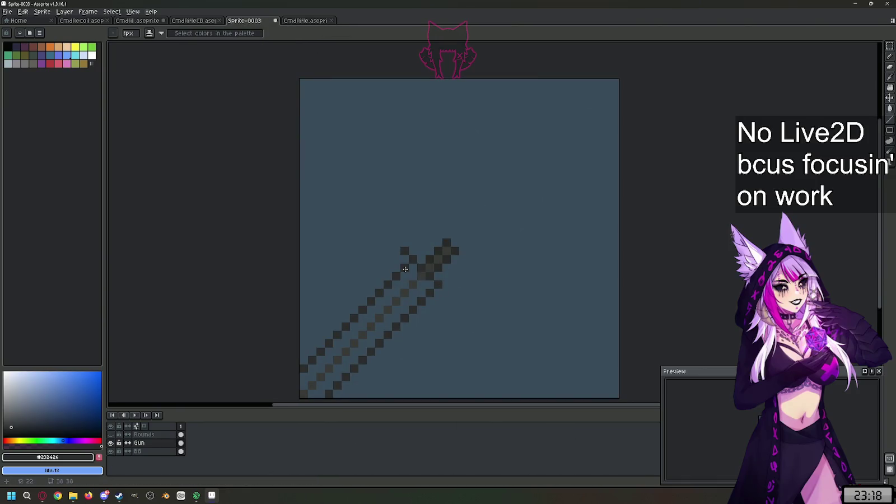
Step: Thicken the upper stroke with dark pixels and eyedrop grey #303030 from CmdRifle
mouse_move(406, 267)
mouse_down()
mouse_move(430, 296)
mouse_move(415, 300)
mouse_up()
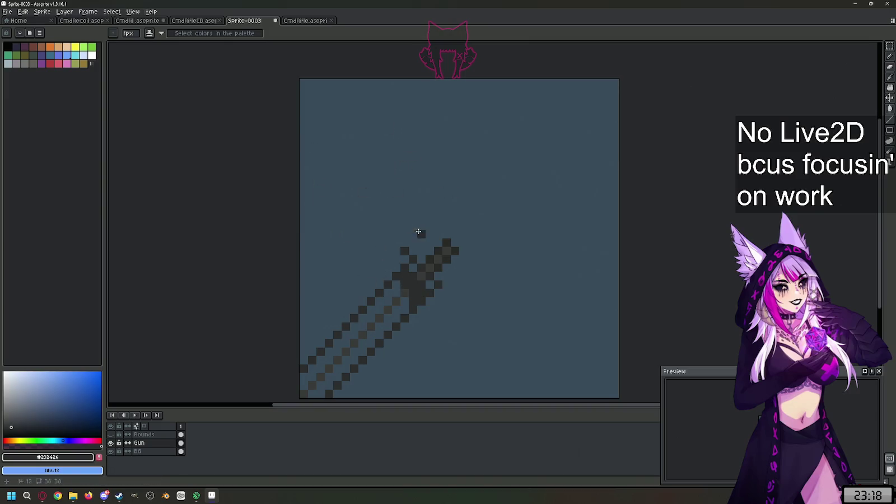
click(297, 21)
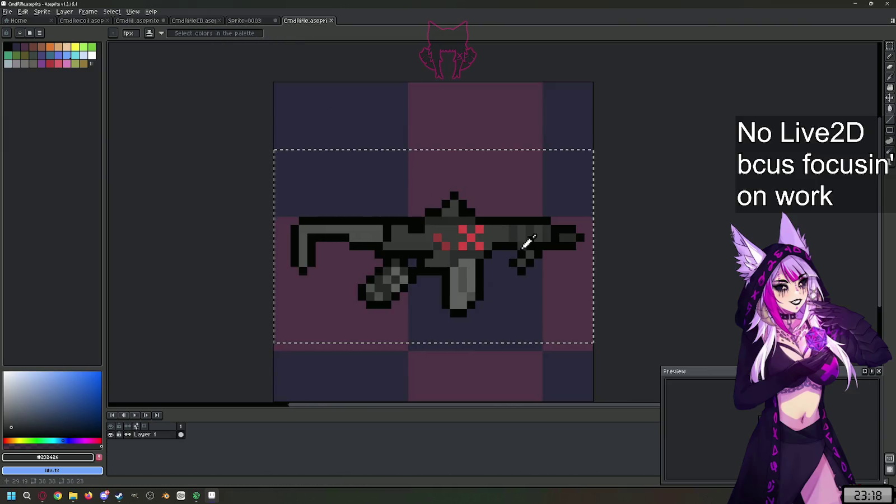
alt+click(504, 224)
click(245, 20)
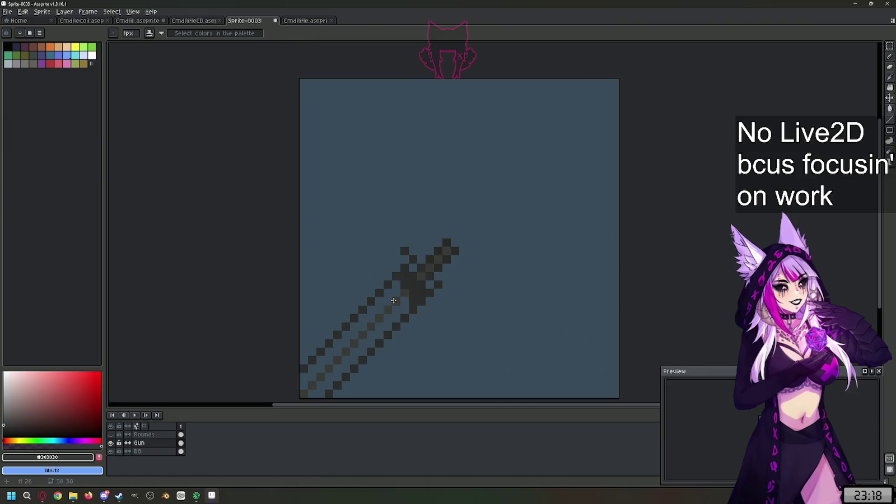
Step: Widen the rifle body and fill the grip area with #232426 and #303030 greys
drag(398, 285, 407, 308)
mouse_move(399, 289)
mouse_down()
mouse_move(409, 307)
mouse_move(382, 321)
mouse_up()
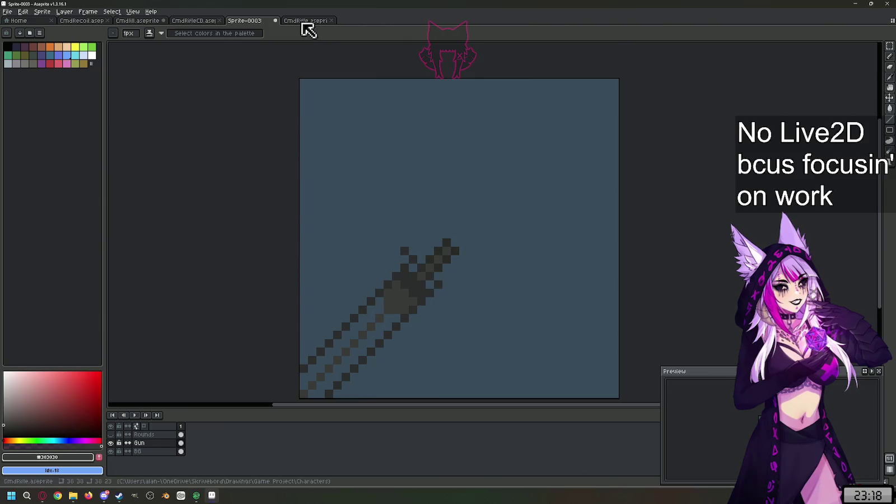
key(l)
alt+click(383, 298)
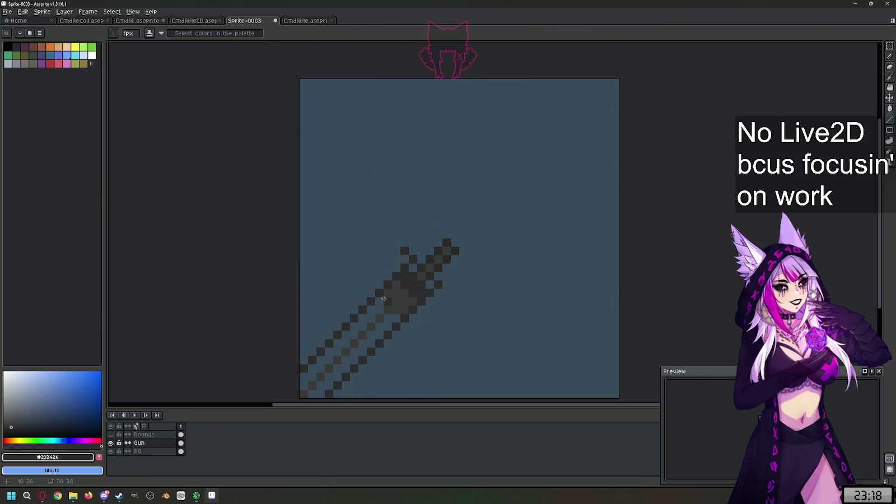
mouse_move(384, 298)
mouse_down()
mouse_move(394, 313)
mouse_move(376, 301)
mouse_up()
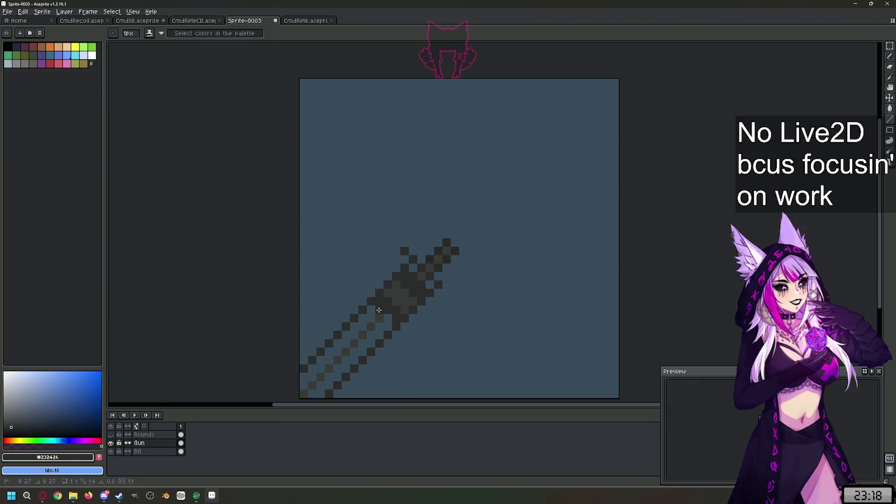
alt+click(408, 288)
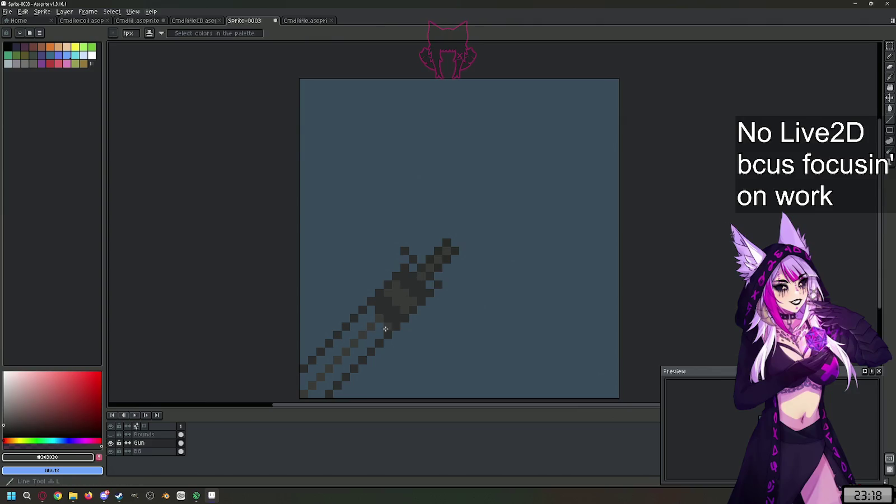
drag(371, 307, 377, 339)
click(406, 342)
Step: Outline the grip edge in #232426 and extend a #303030 line up-left along the body
alt+click(393, 303)
drag(363, 327, 371, 340)
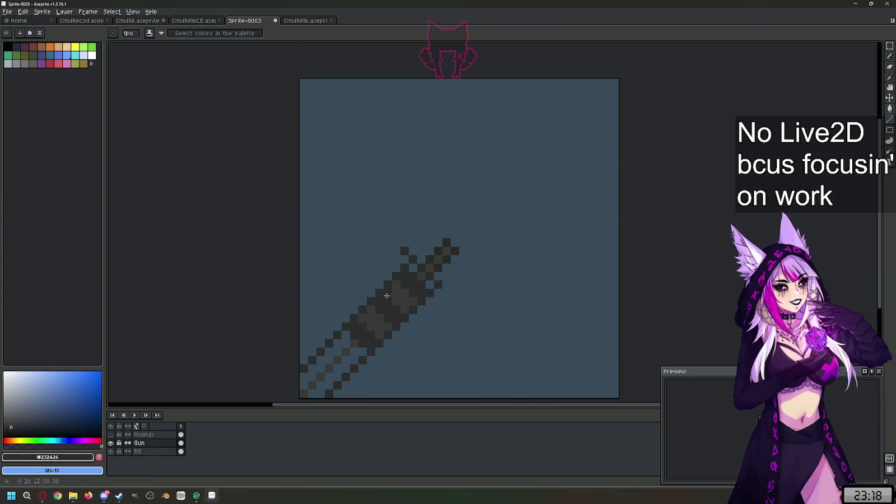
alt+click(381, 317)
mouse_move(361, 351)
mouse_down()
mouse_move(346, 336)
mouse_move(356, 357)
mouse_move(339, 371)
mouse_up()
alt+click(353, 345)
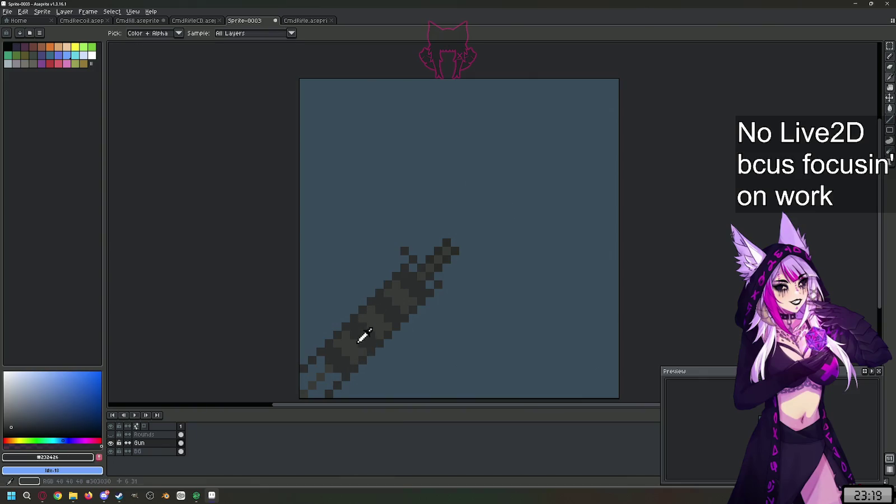
alt+click(339, 368)
Step: Bucket-fill the checkered lower barrel end solid, then compare against the CmdRifle reference
key(g)
click(333, 381)
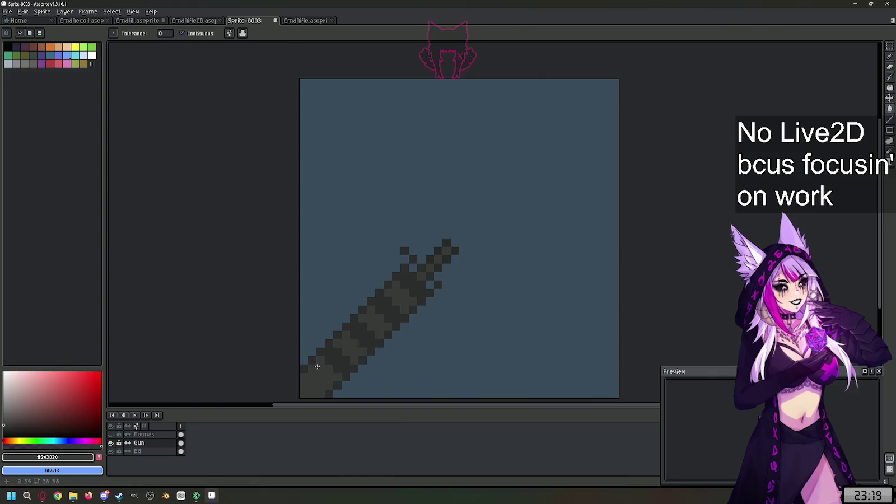
scroll(507, 260, down, 1)
scroll(420, 313, up, 1)
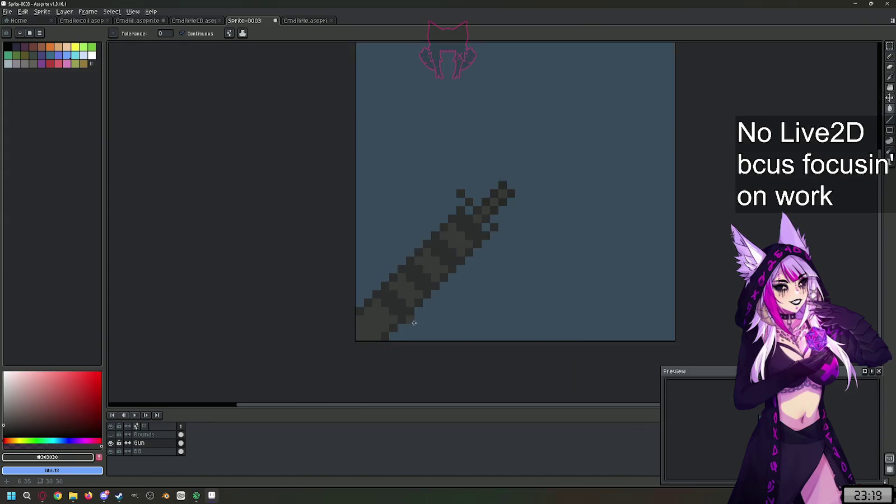
click(314, 20)
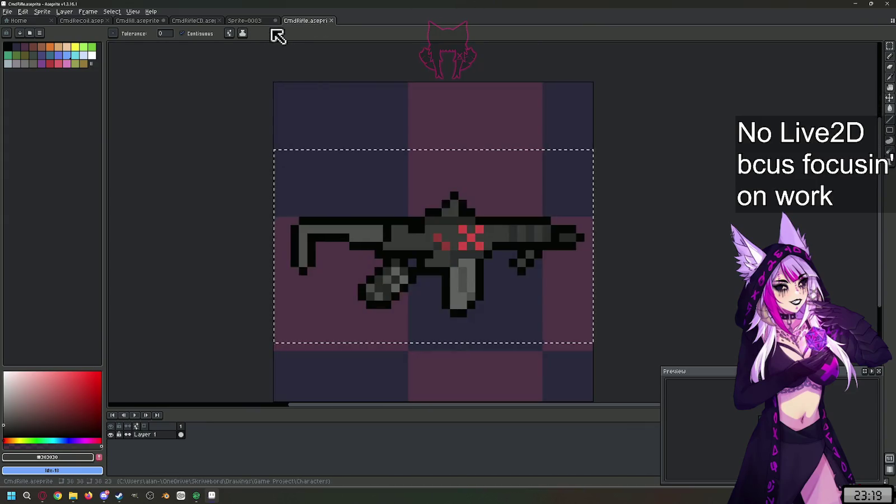
click(255, 21)
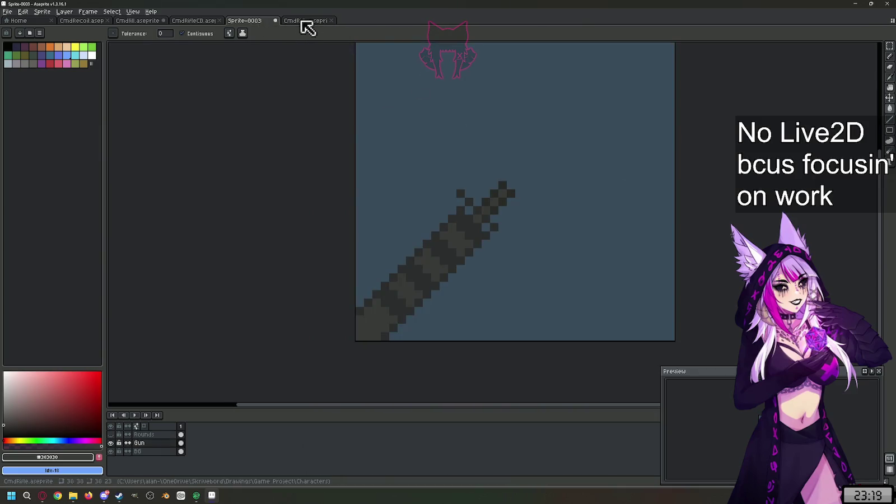
click(307, 21)
click(255, 20)
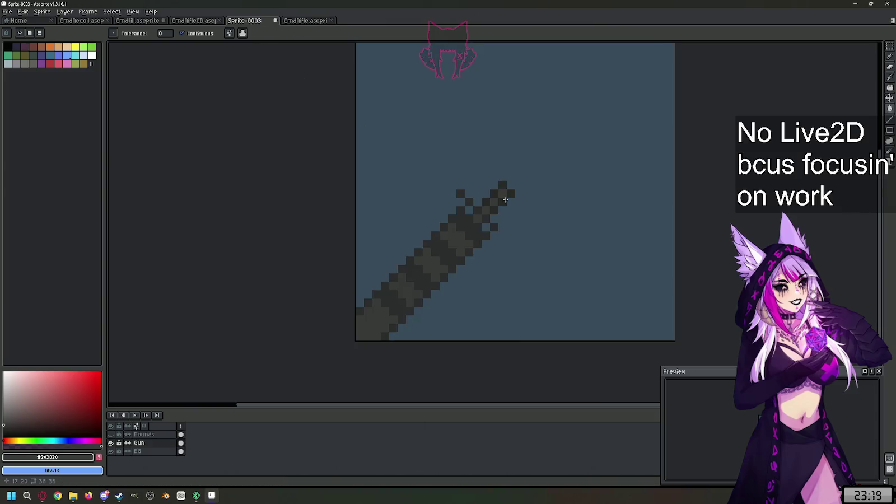
Step: Darken the lighter pixels near the muzzle with #232426
key(u)
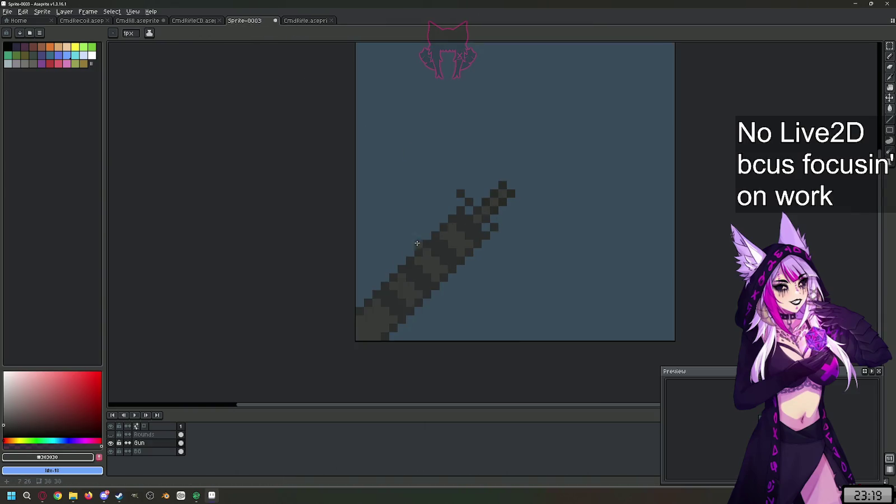
scroll(473, 209, up, 1)
scroll(463, 213, up, 1)
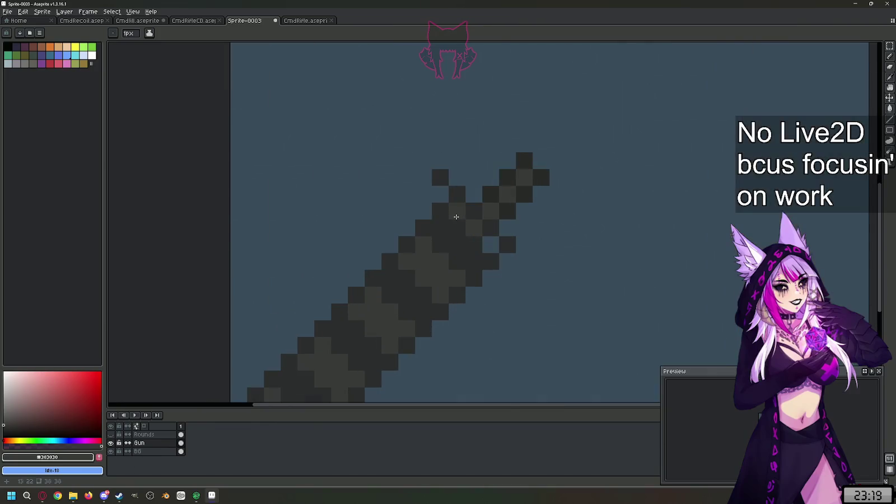
key(u)
alt+click(467, 235)
click(468, 232)
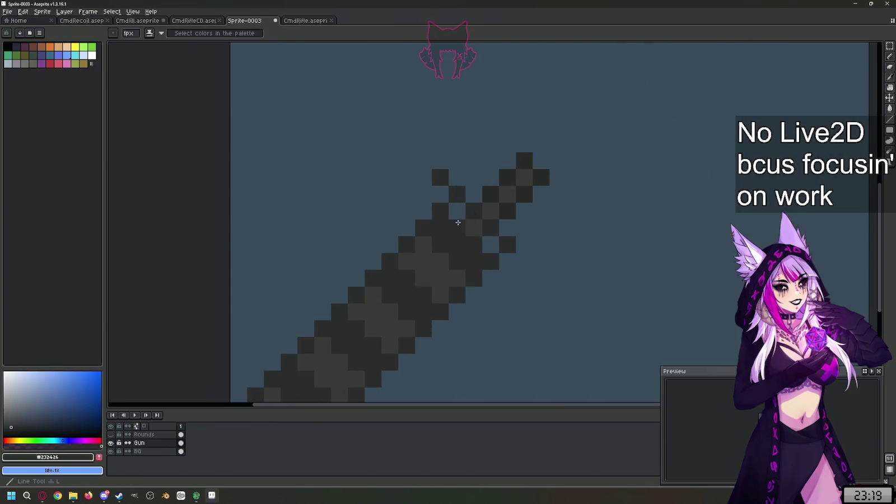
click(457, 213)
drag(473, 228, 488, 250)
Step: Clear a stray pixel above the barrel and draw a dark line along its upper edge
scroll(539, 143, down, 2)
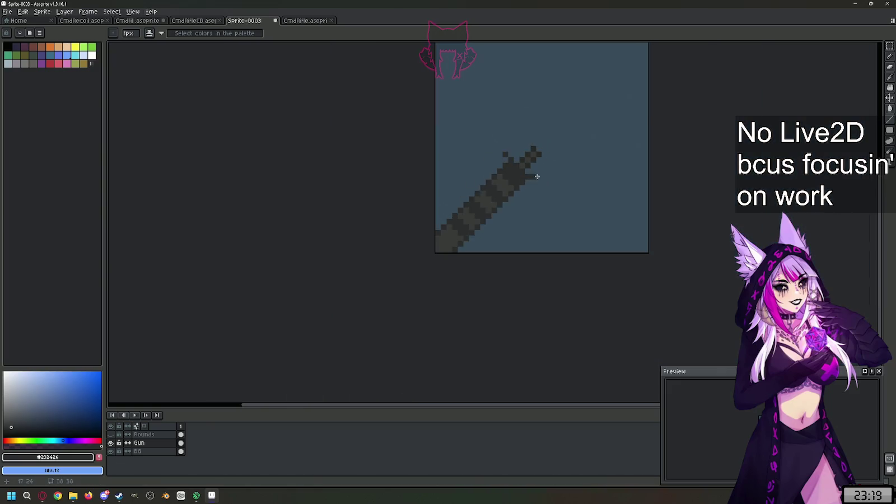
scroll(554, 146, up, 1)
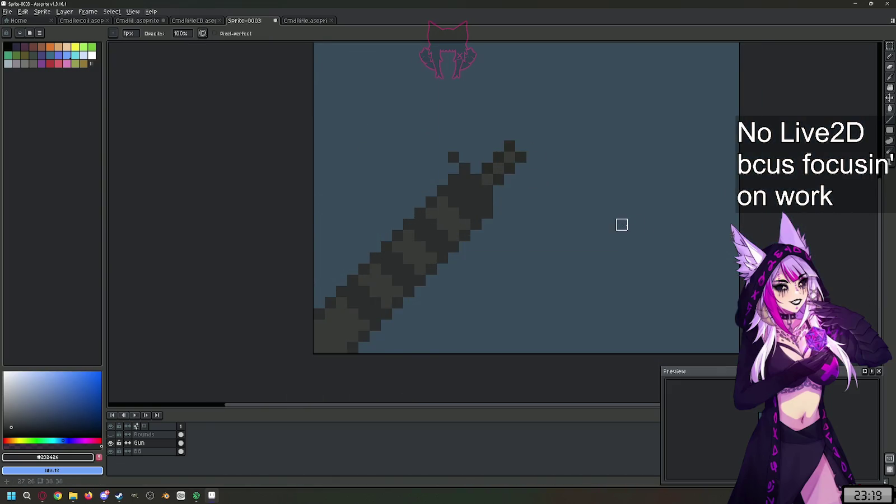
scroll(620, 224, down, 2)
scroll(607, 213, up, 1)
scroll(608, 213, up, 1)
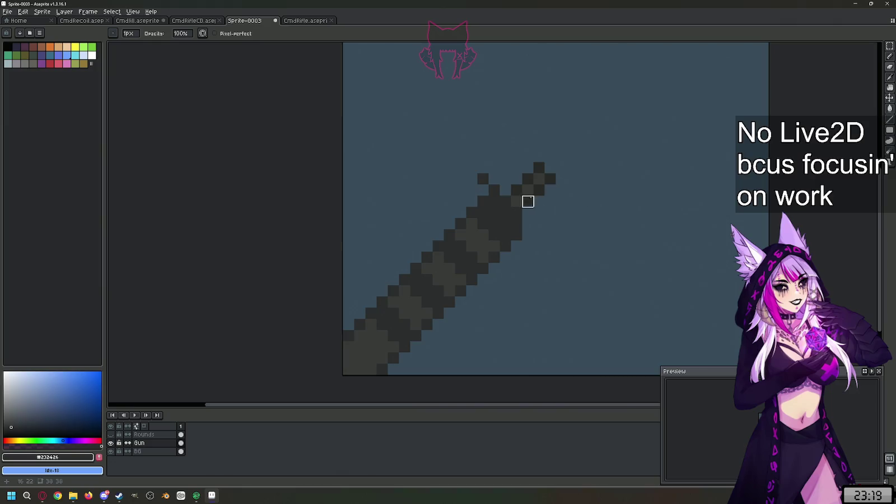
key(alt)
right_click(483, 178)
key(alt)
mouse_move(494, 185)
mouse_down()
mouse_move(355, 323)
mouse_move(345, 321)
mouse_up()
alt+click(473, 221)
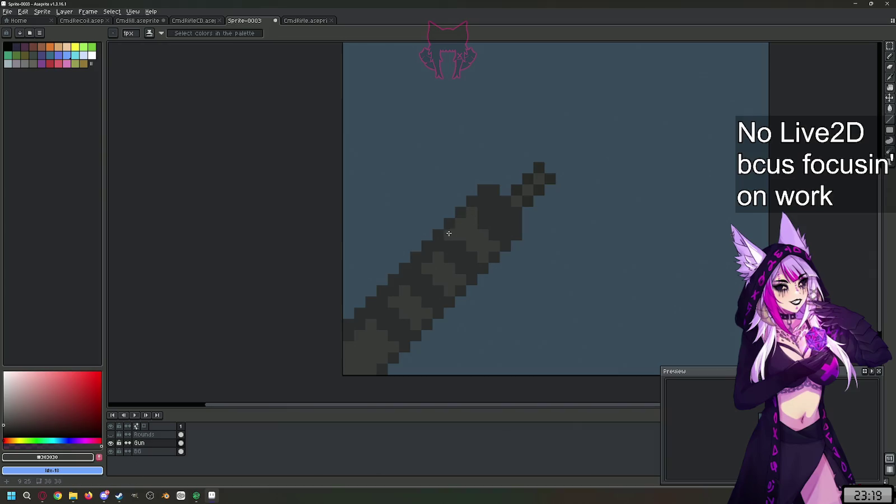
key(ctrl+z)
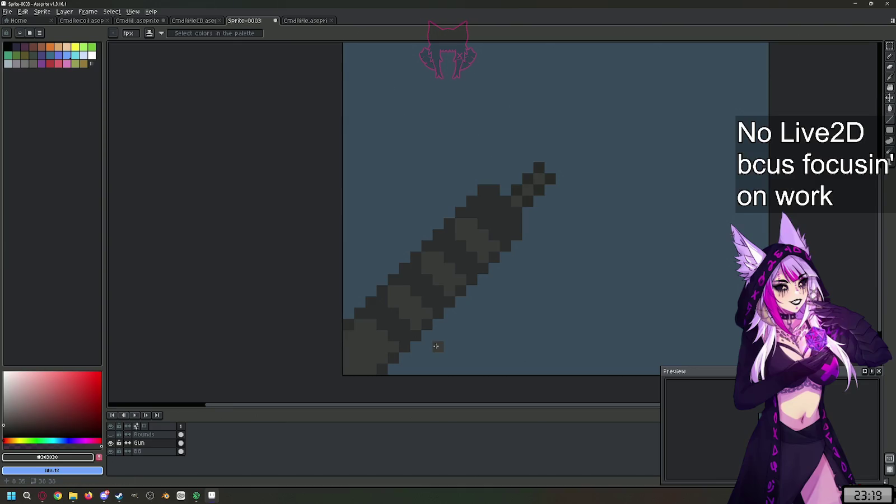
Step: Redraw the barrel's upper-left edge in #232426 and lighten the muzzle tip with #303030
alt+click(476, 196)
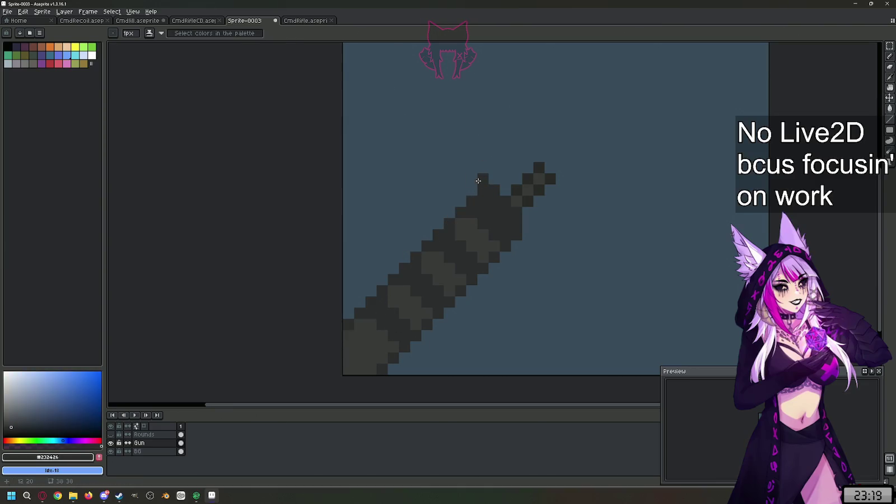
drag(472, 191, 354, 307)
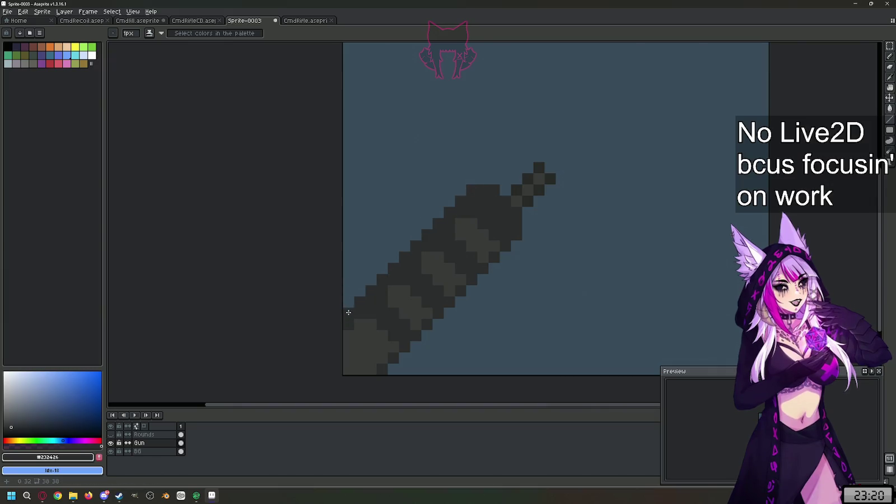
alt+click(401, 286)
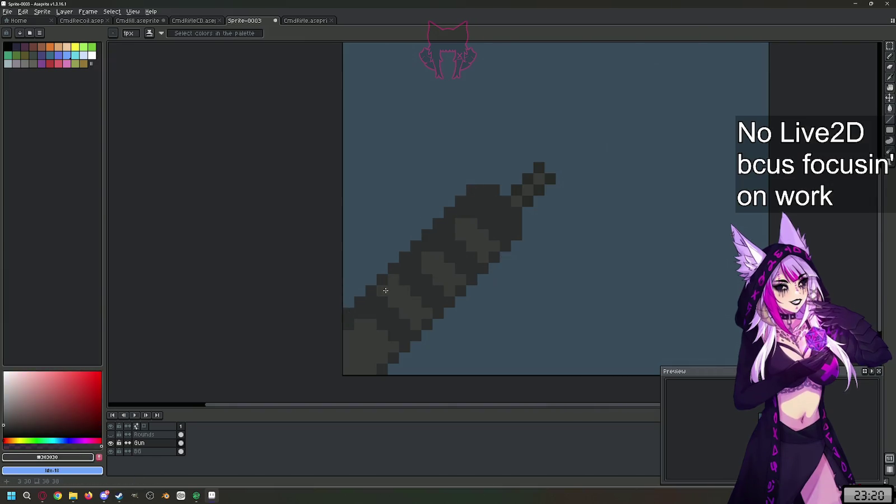
click(460, 212)
key(i)
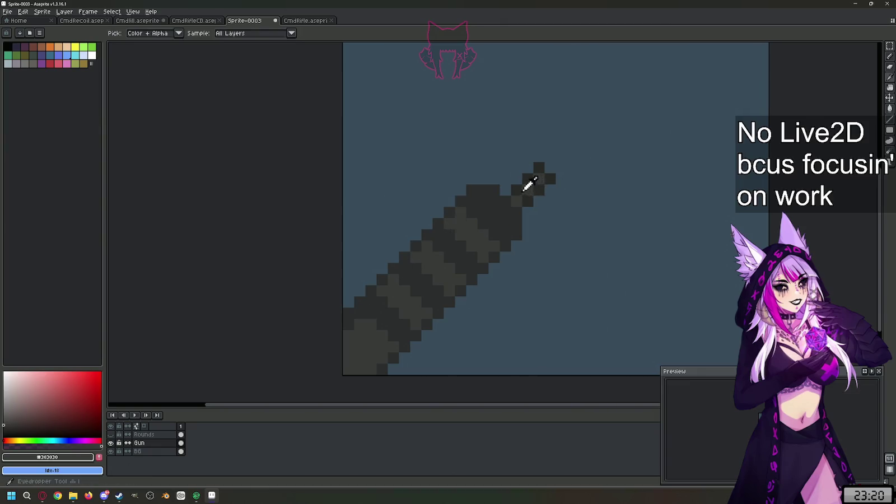
scroll(466, 250, down, 2)
scroll(455, 256, up, 3)
key(l)
drag(421, 248, 445, 229)
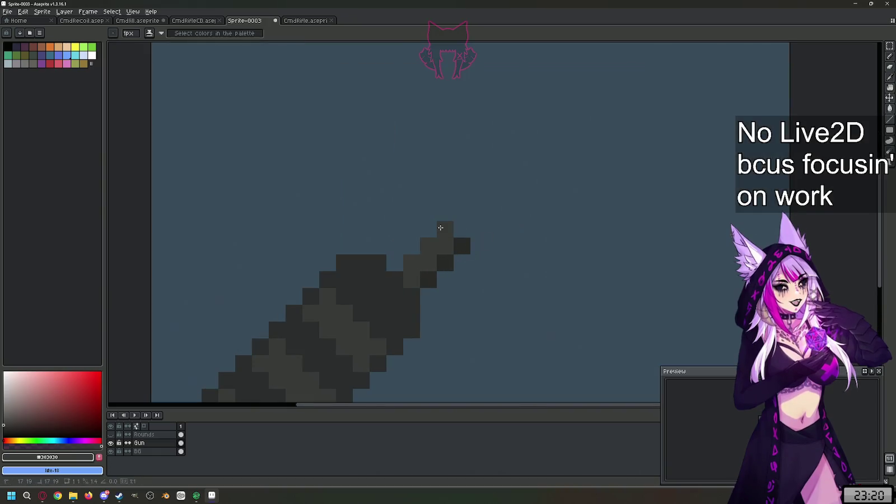
Step: Touch up the muzzle tip with lighter grey and near-black #212121 pixels
click(429, 230)
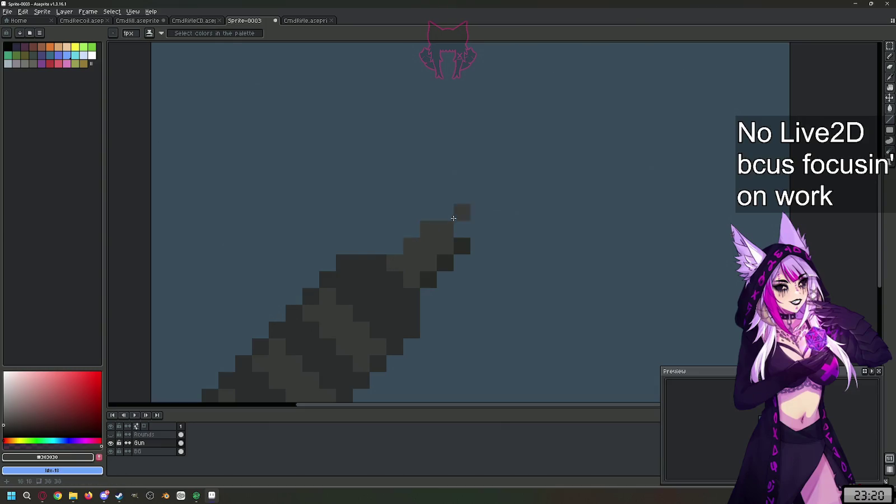
scroll(448, 241, down, 2)
scroll(471, 238, down, 4)
scroll(485, 236, up, 4)
alt+click(483, 230)
drag(426, 229, 448, 219)
click(471, 206)
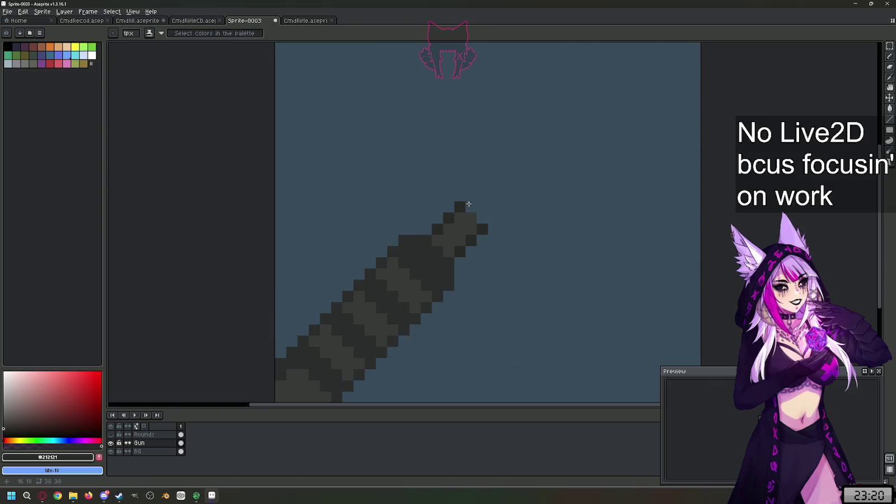
scroll(506, 230, down, 1)
Step: Repaint muzzle pixels in #303030 and draw dark #232426 bands along the barrel edge
key(alt)
alt+click(485, 216)
click(480, 213)
scroll(504, 194, down, 2)
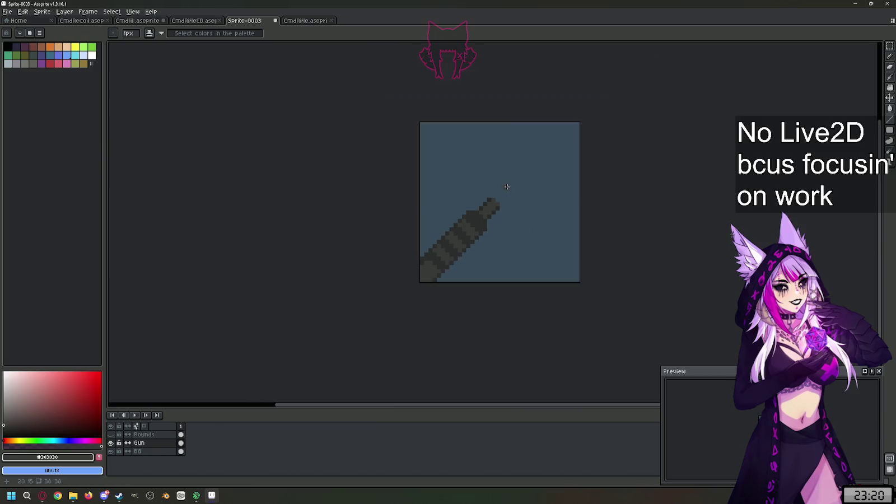
scroll(491, 233, up, 2)
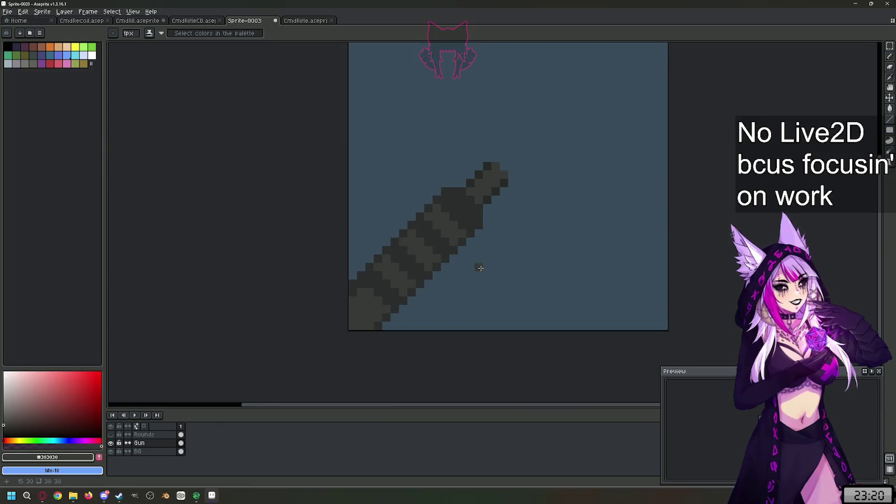
alt+click(465, 188)
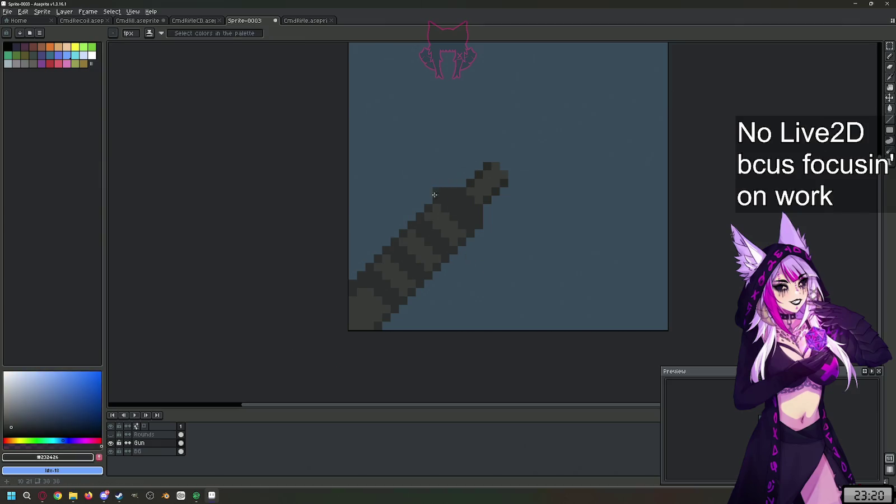
mouse_move(454, 184)
mouse_down()
mouse_move(348, 283)
mouse_move(335, 278)
mouse_up()
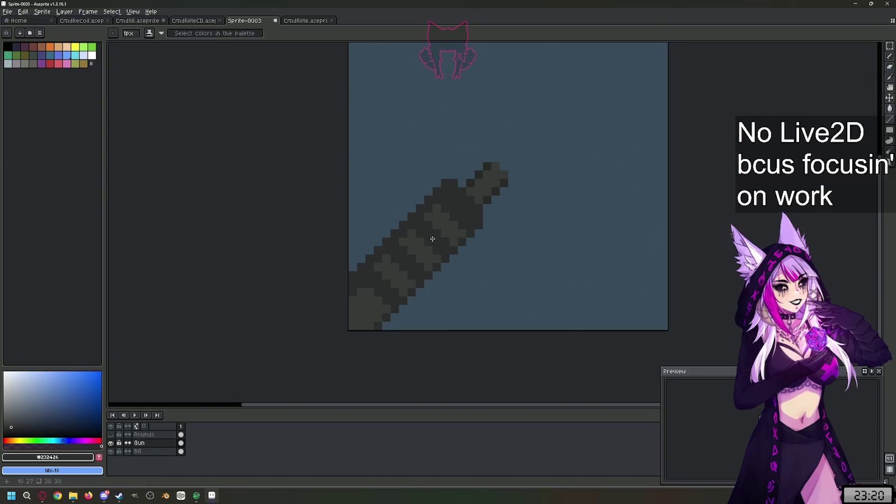
drag(432, 185, 349, 263)
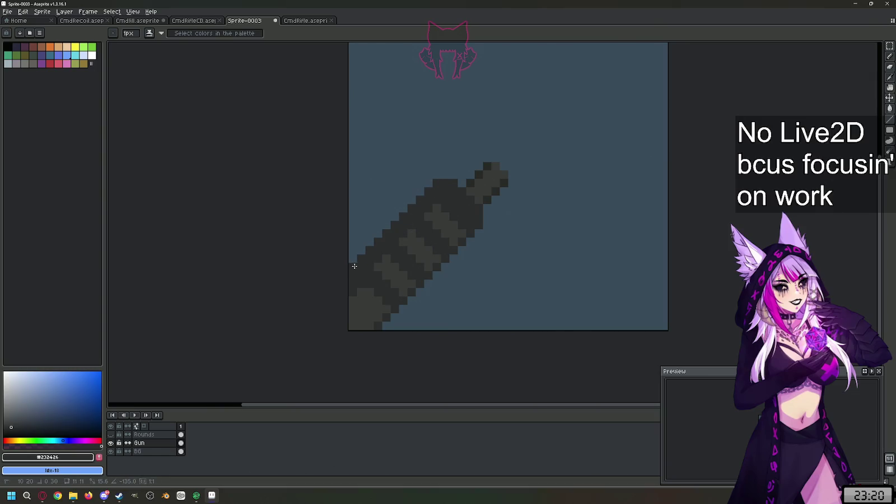
Step: Sample the #303030 and #232426 stripe greys from the barrel for the alternating bands
alt+click(415, 239)
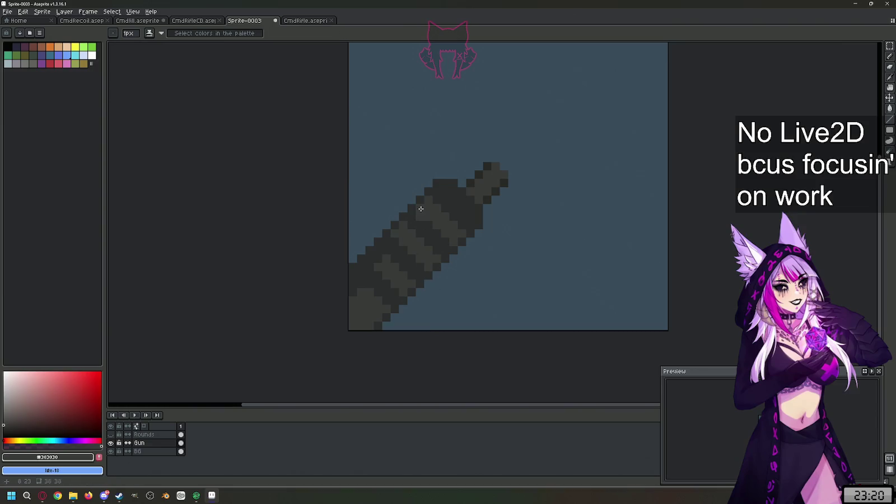
alt+click(415, 223)
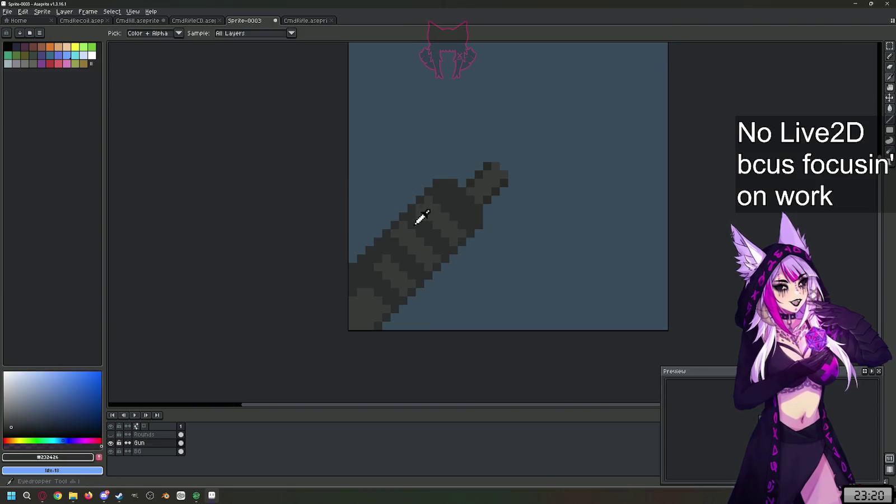
alt+click(436, 205)
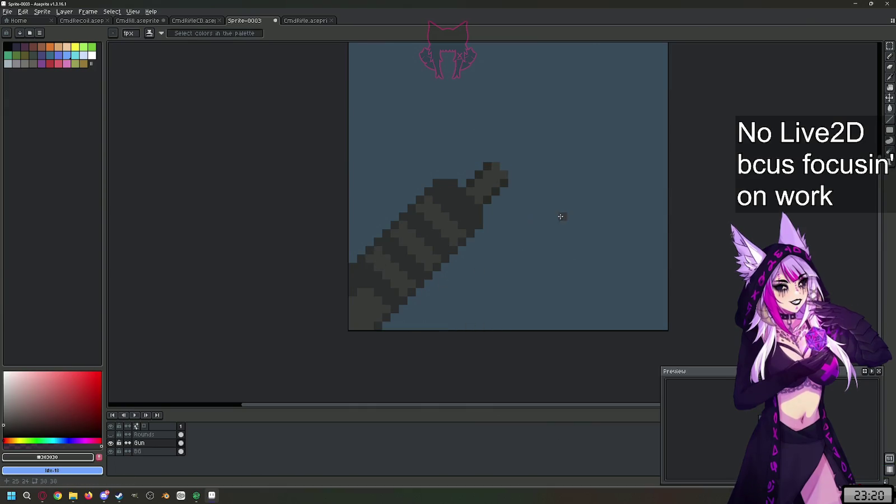
key(alt)
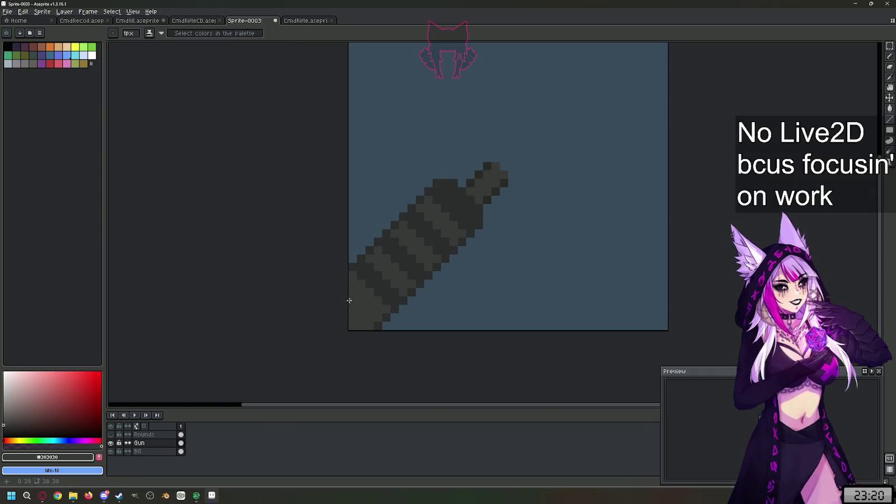
scroll(399, 287, down, 3)
scroll(398, 290, up, 1)
scroll(396, 293, up, 2)
scroll(395, 295, down, 2)
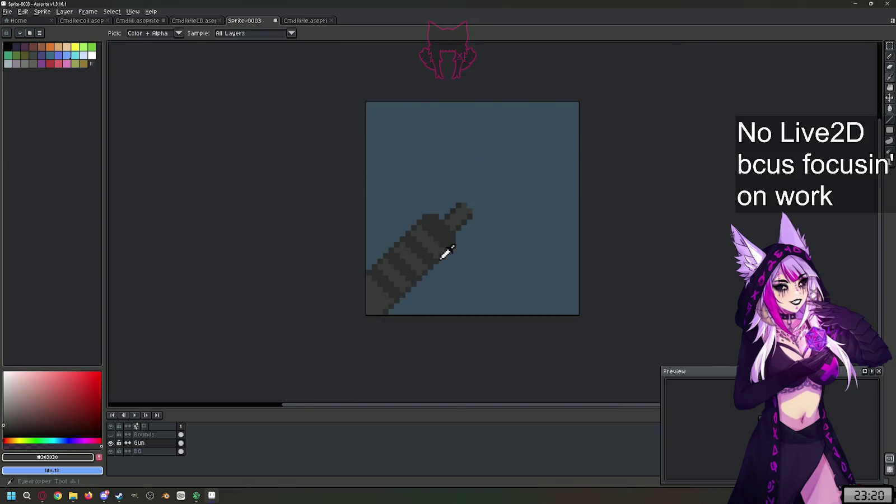
scroll(444, 252, up, 2)
alt+click(447, 229)
Step: Pick the darkest gun grey and pencil a dark grip column down from the gun's underside
scroll(448, 263, down, 1)
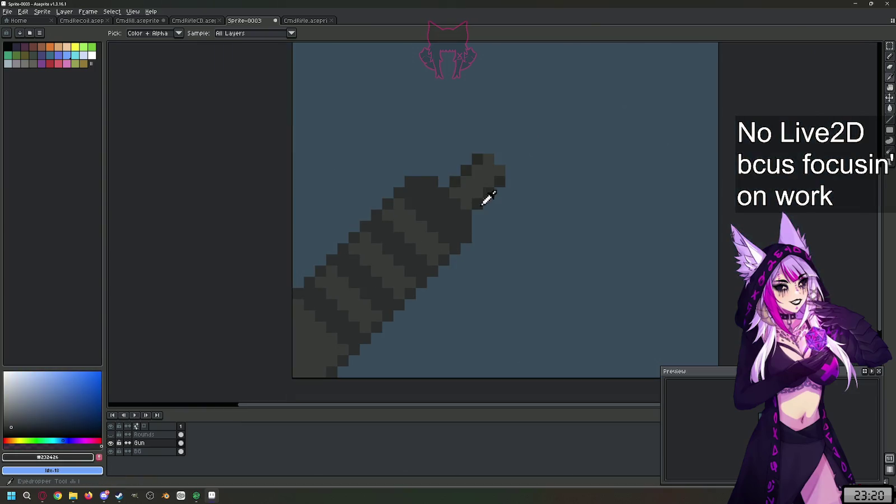
alt+click(489, 202)
scroll(450, 280, down, 1)
scroll(426, 306, up, 1)
click(420, 308)
mouse_move(452, 263)
mouse_down()
mouse_move(441, 330)
mouse_move(452, 320)
mouse_up()
click(427, 292)
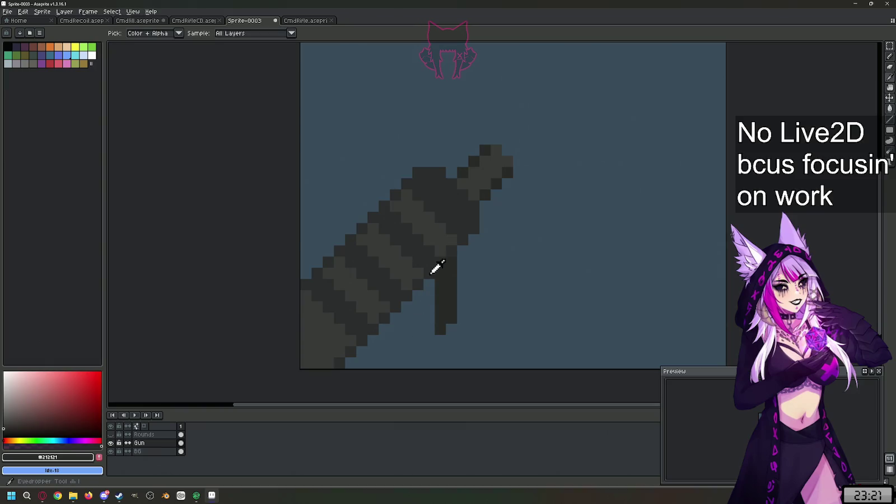
alt+click(434, 267)
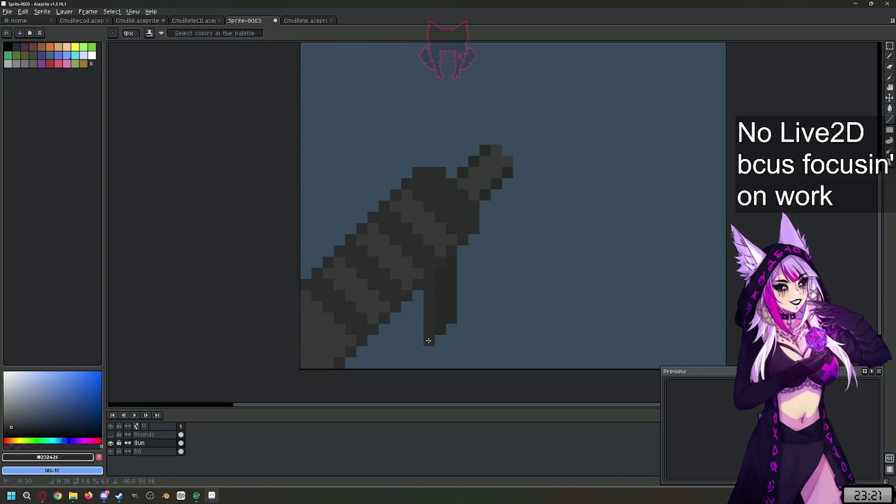
key(ctrl+z)
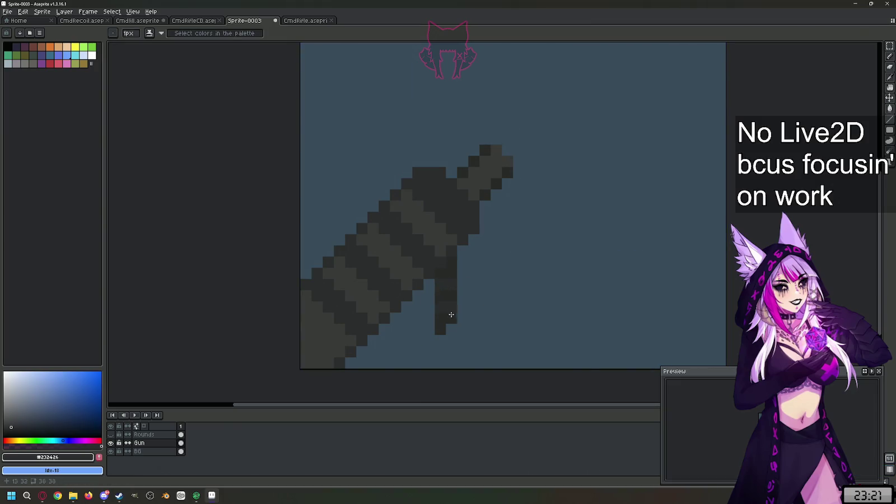
Step: Eyedrop greys #303030 and #212121 and extend the grip column further down
key(i)
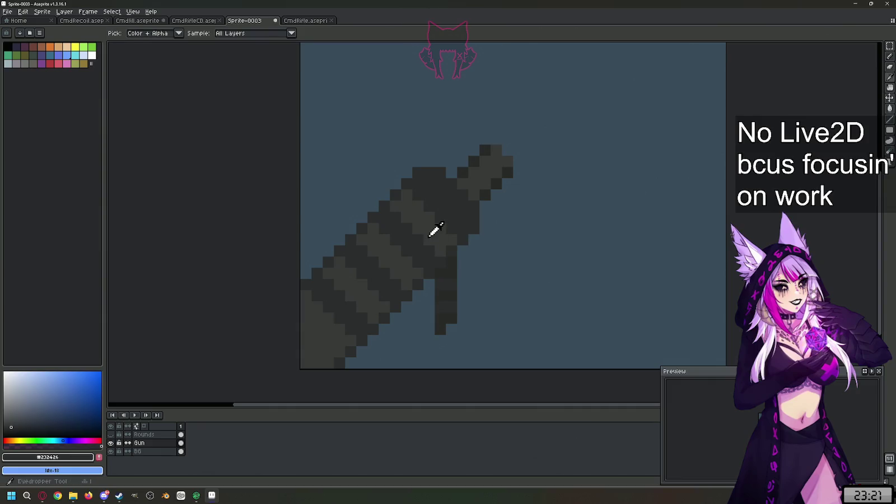
click(435, 232)
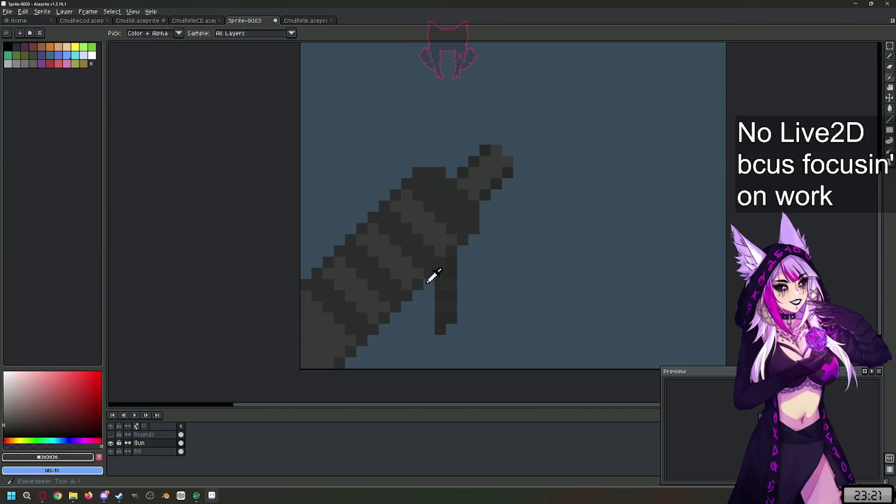
click(493, 188)
key(b)
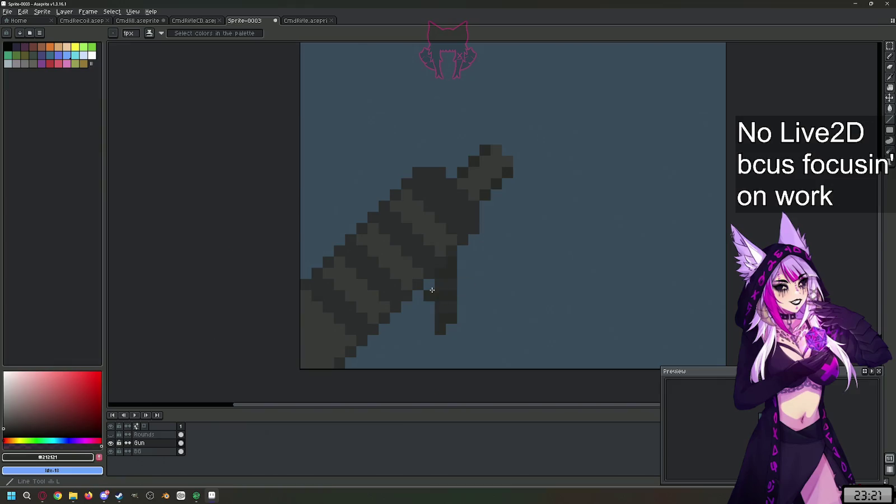
mouse_move(429, 285)
mouse_down()
mouse_move(432, 336)
mouse_move(442, 341)
mouse_move(463, 249)
mouse_move(461, 327)
mouse_up()
key(ctrl+z)
Step: Draw lighter grey stripes across the grip with the Line tool
alt+click(483, 200)
key(l)
drag(439, 319, 455, 319)
mouse_move(439, 296)
mouse_down()
mouse_move(455, 295)
mouse_move(451, 269)
mouse_up()
scroll(457, 339, down, 1)
scroll(456, 339, up, 1)
scroll(545, 338, down, 1)
scroll(487, 322, up, 1)
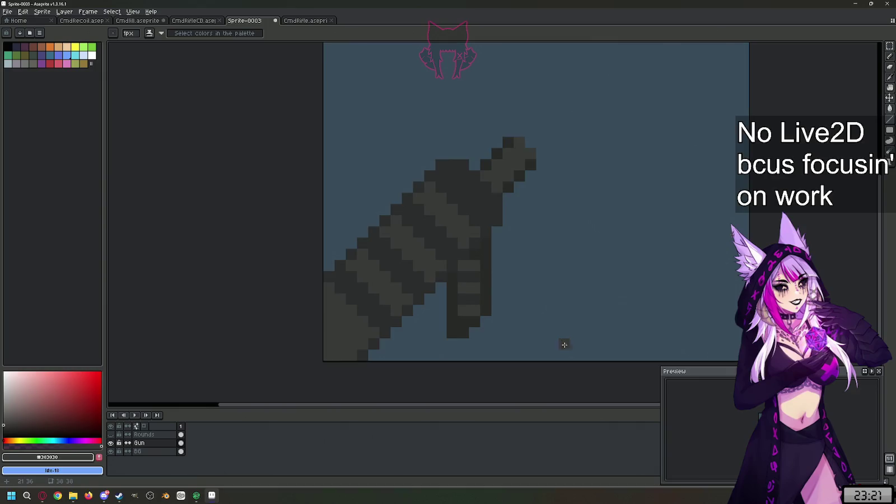
scroll(563, 342, down, 1)
scroll(560, 343, down, 1)
scroll(555, 348, up, 3)
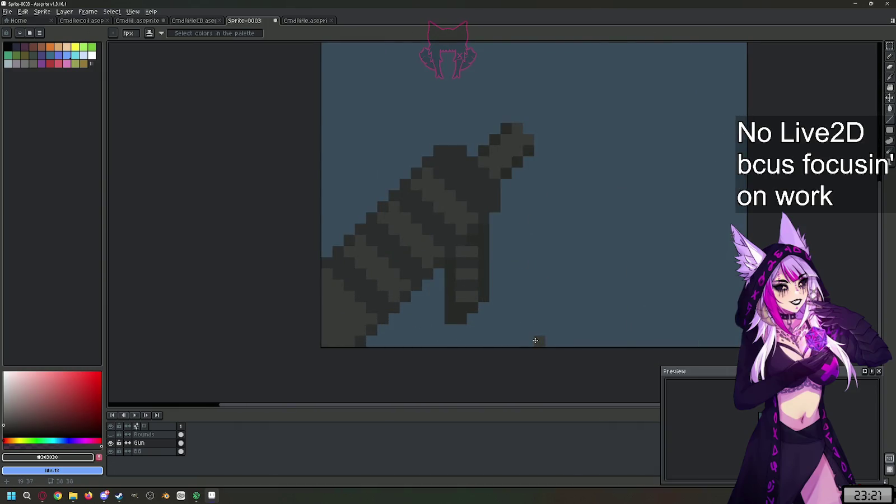
Step: Recolour two grip pixels lighter grey and add a darkest-grey pixel to the grip's edge
key(l)
drag(462, 308, 450, 308)
alt+click(468, 283)
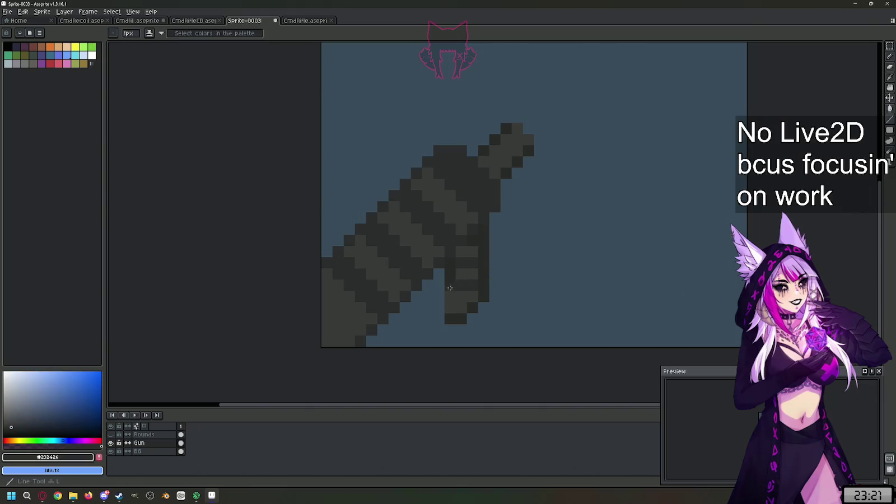
alt+click(486, 278)
click(440, 284)
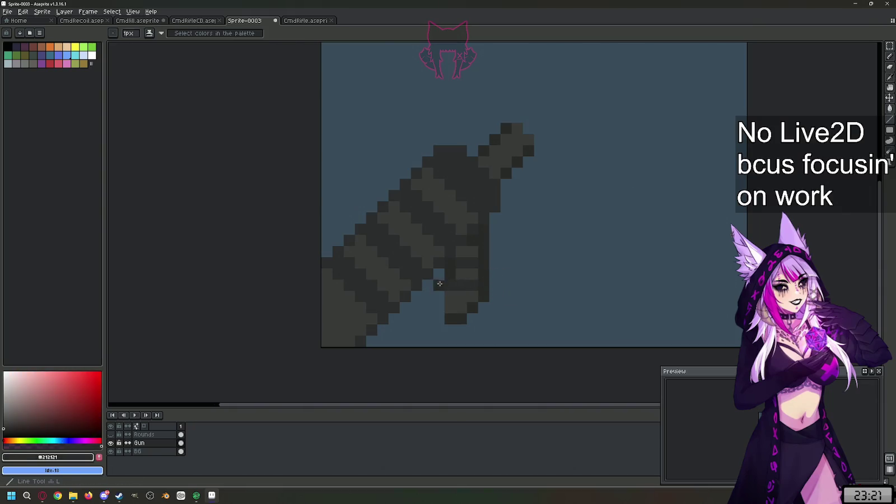
scroll(542, 236, down, 3)
scroll(541, 308, up, 2)
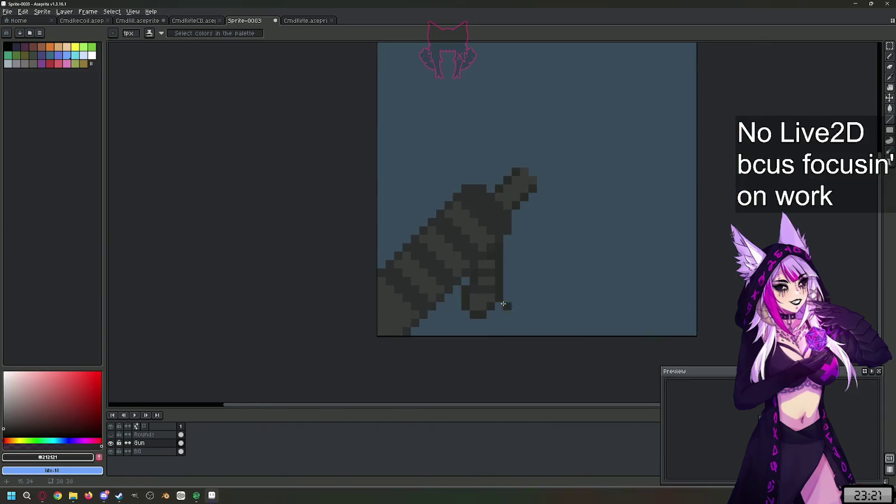
Step: Compare the gun against the CmdRifle.aseprite reference, then return to Sprite-0003
key(e)
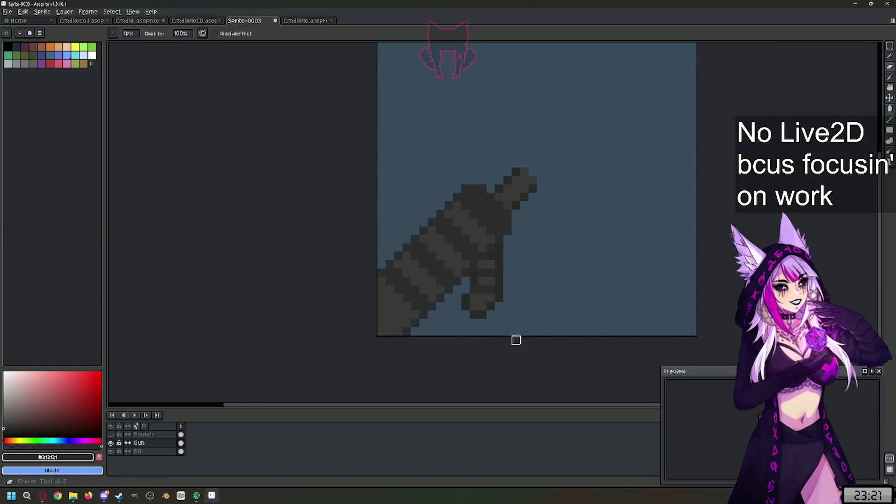
scroll(516, 257, down, 2)
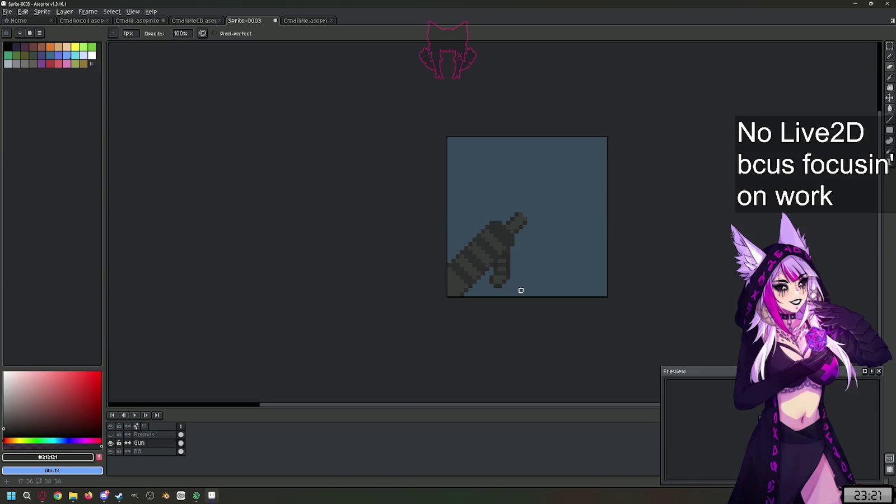
scroll(521, 290, up, 2)
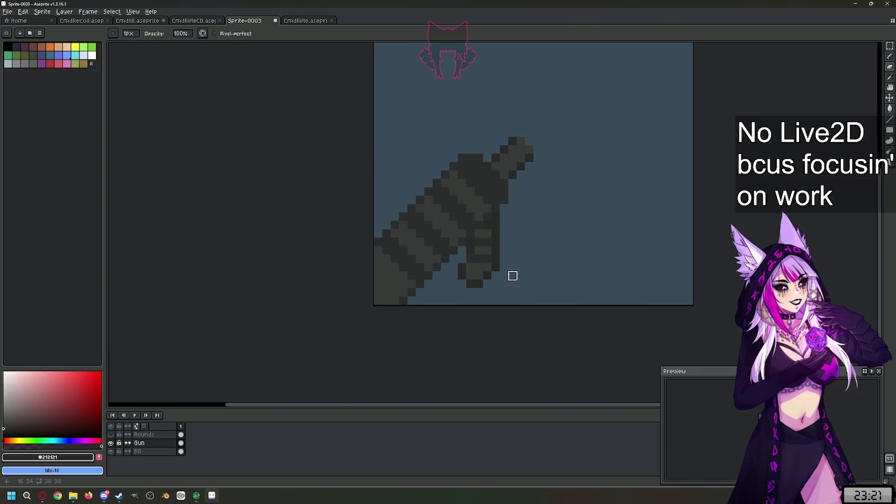
click(313, 20)
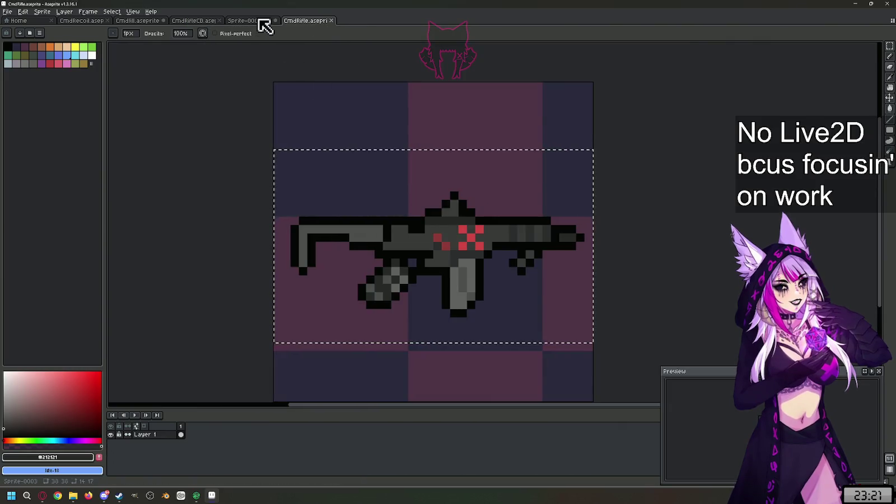
click(258, 21)
scroll(555, 200, down, 3)
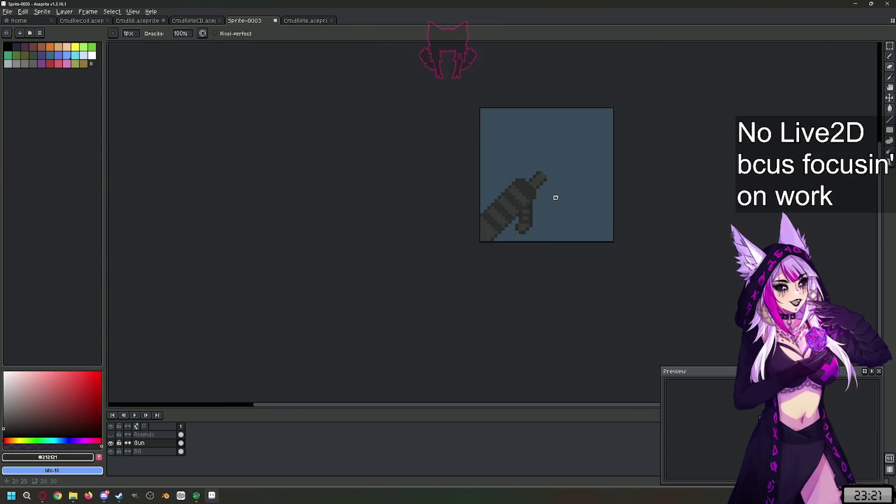
click(310, 22)
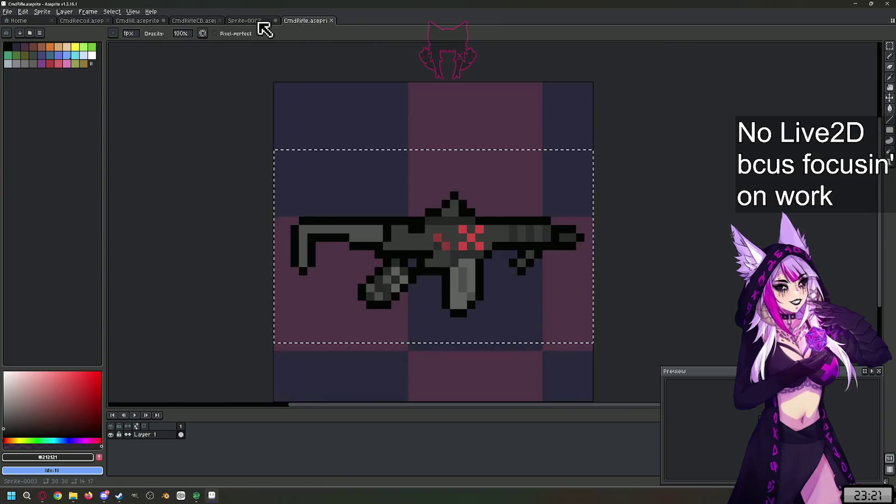
click(261, 21)
scroll(538, 219, up, 4)
scroll(536, 207, down, 1)
scroll(537, 206, down, 2)
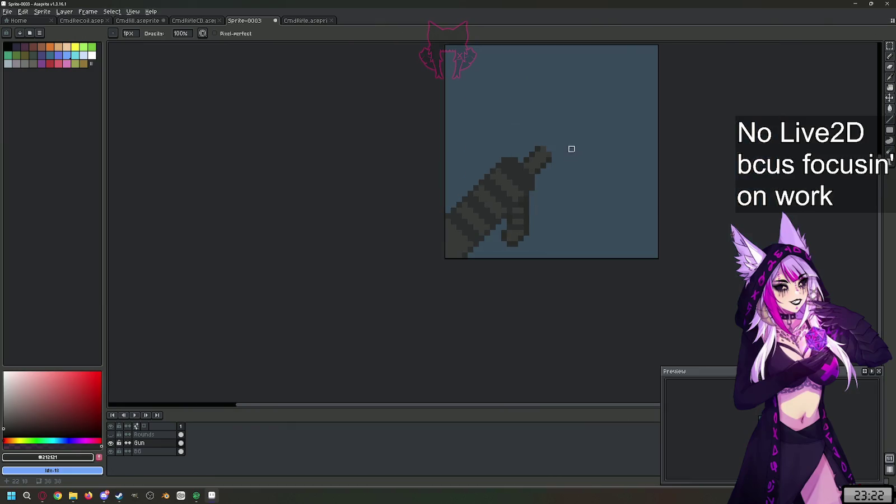
scroll(571, 147, up, 3)
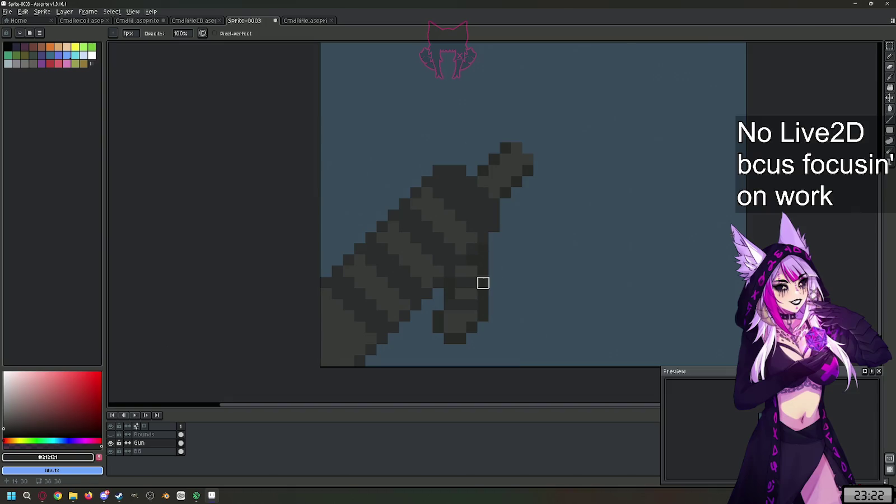
Step: Shift-click a dark diagonal line along the gun's upper-left edge
key(alt)
key(shift)
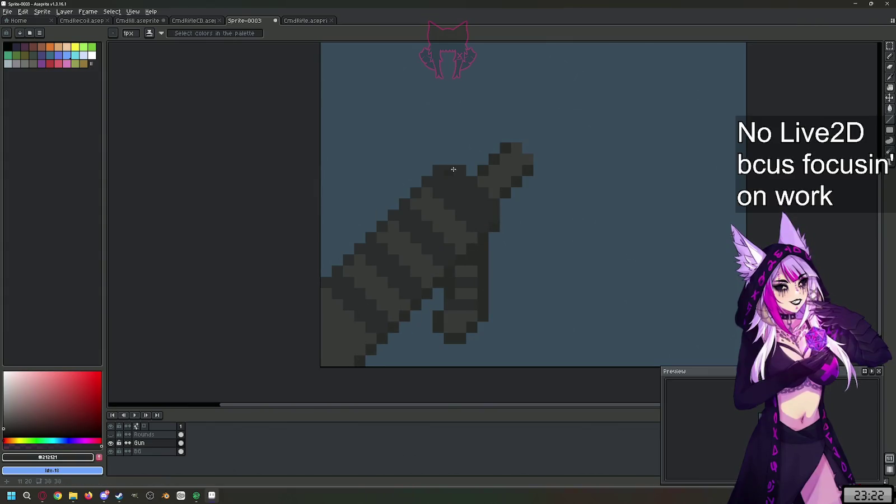
drag(372, 225, 325, 270)
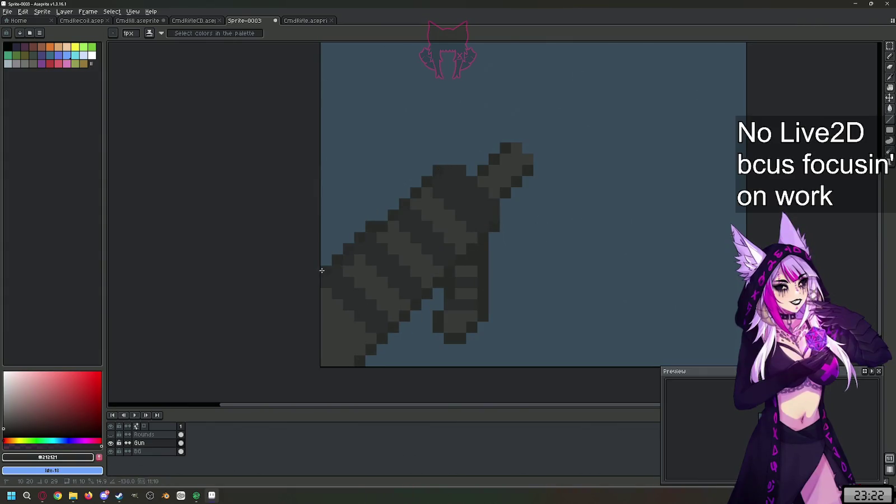
scroll(454, 157, down, 4)
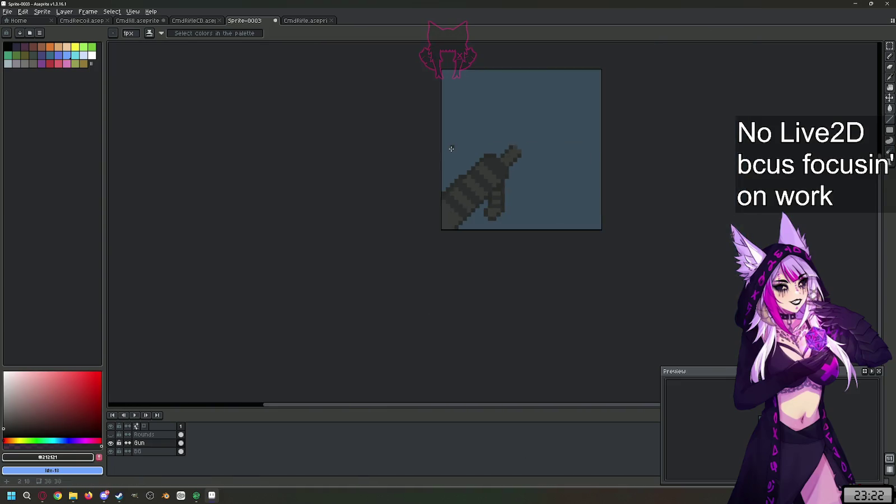
Step: Extend the dark diagonal line along the gun's upper edge, undoing stray pixels
scroll(498, 126, up, 3)
scroll(498, 126, up, 1)
click(443, 194)
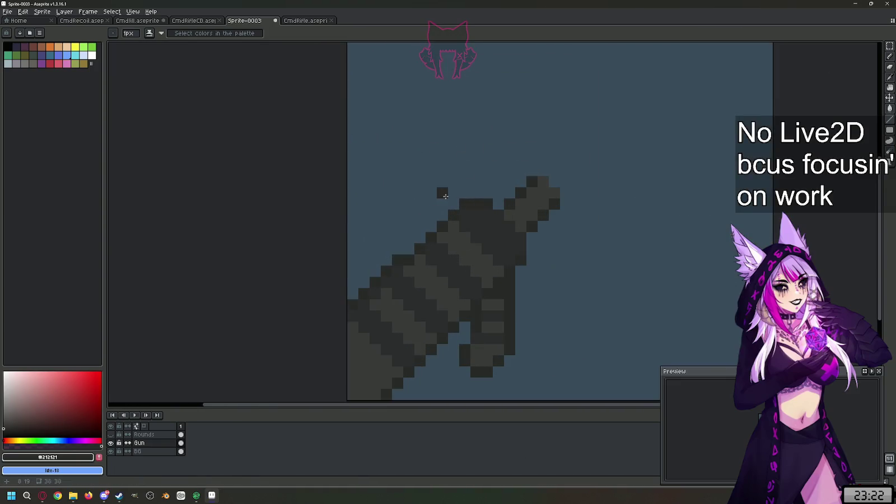
key(ctrl+z)
drag(420, 238, 454, 205)
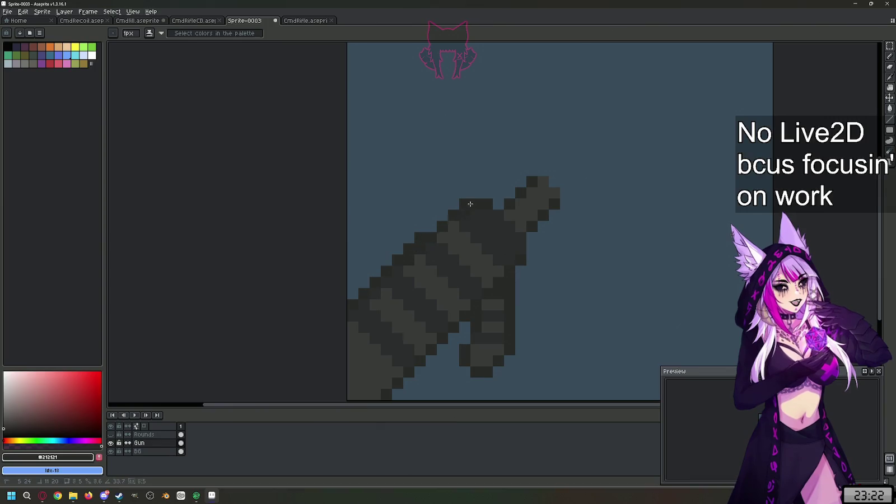
click(469, 183)
scroll(469, 183, down, 2)
key(ctrl+z)
scroll(534, 228, up, 1)
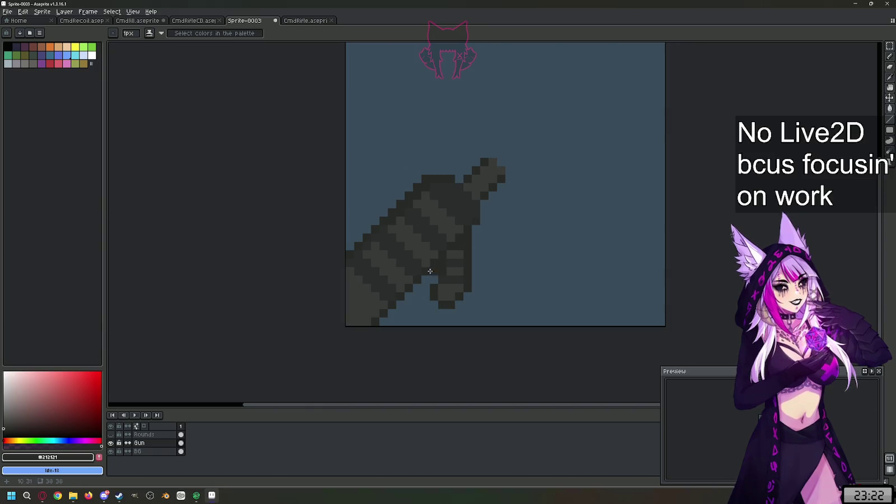
Step: Redraw the grip's right edge, its diagonal edge and the gun's upper diagonal edge with straight lines
click(4, 431)
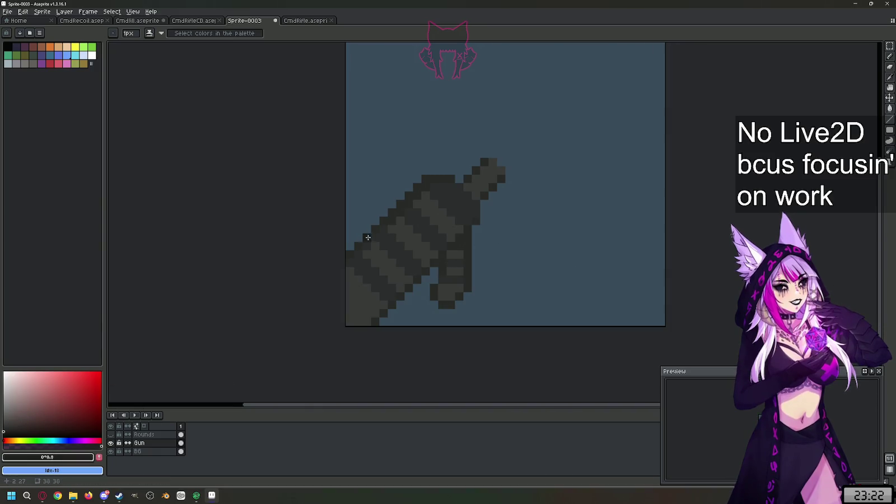
drag(468, 227, 467, 290)
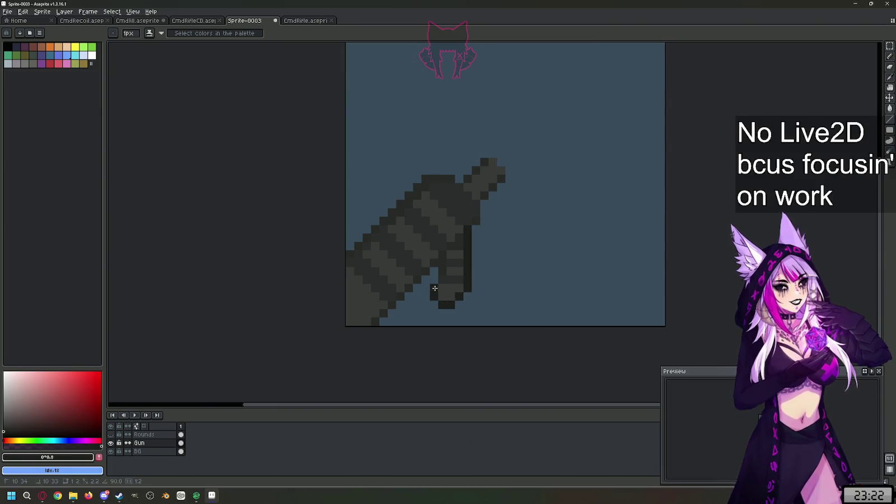
drag(444, 278, 443, 265)
mouse_move(464, 234)
mouse_down()
mouse_move(364, 324)
mouse_move(374, 324)
mouse_up()
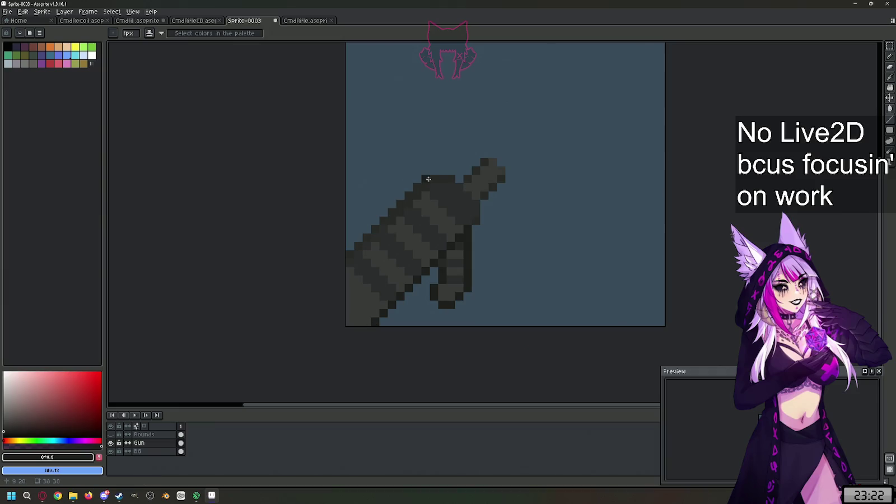
drag(429, 179, 346, 255)
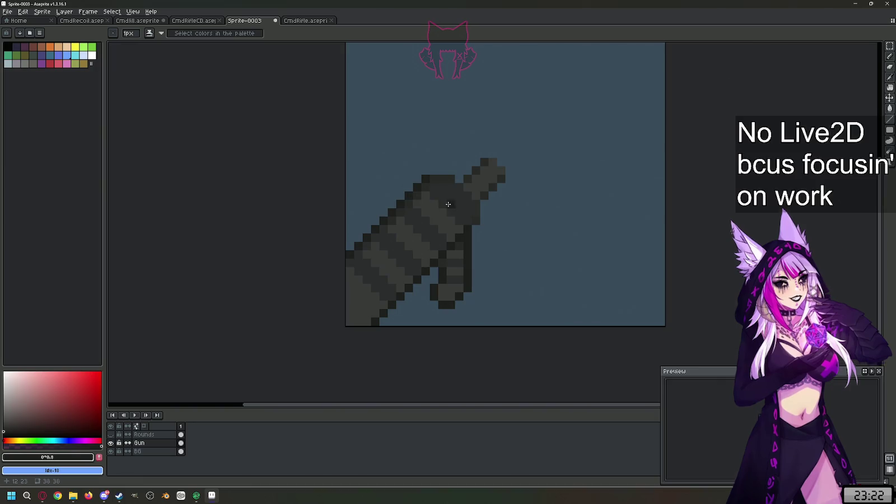
Step: Eyedrop the darker #161616 outline shade and pencil it over the gun's top row
scroll(415, 201, up, 3)
scroll(432, 211, down, 1)
scroll(412, 225, down, 1)
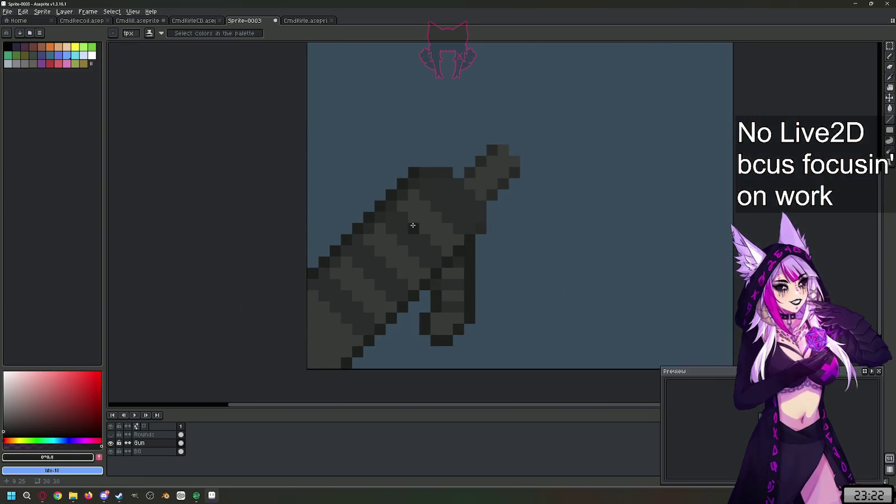
alt+click(406, 214)
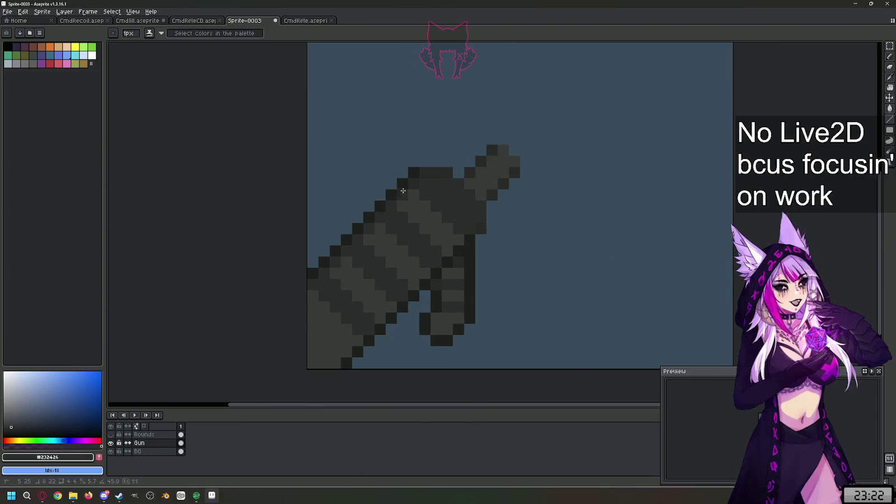
scroll(469, 209, down, 1)
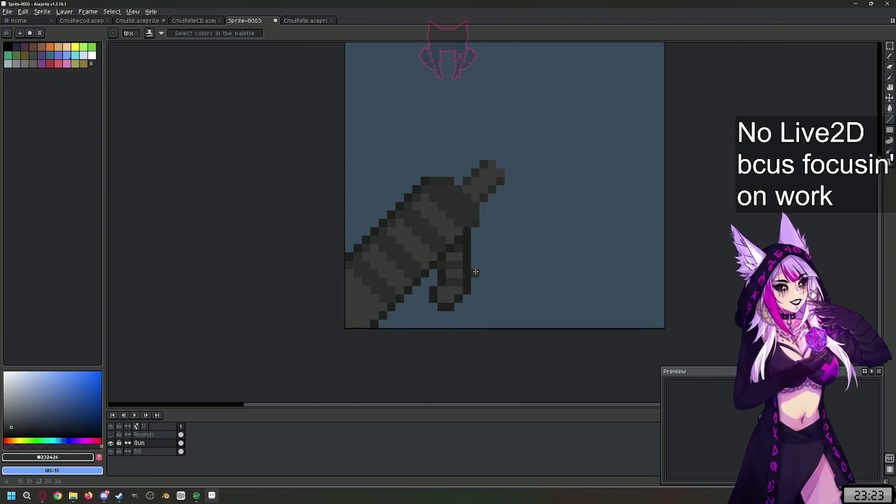
scroll(454, 255, down, 1)
scroll(455, 255, up, 1)
alt+click(479, 261)
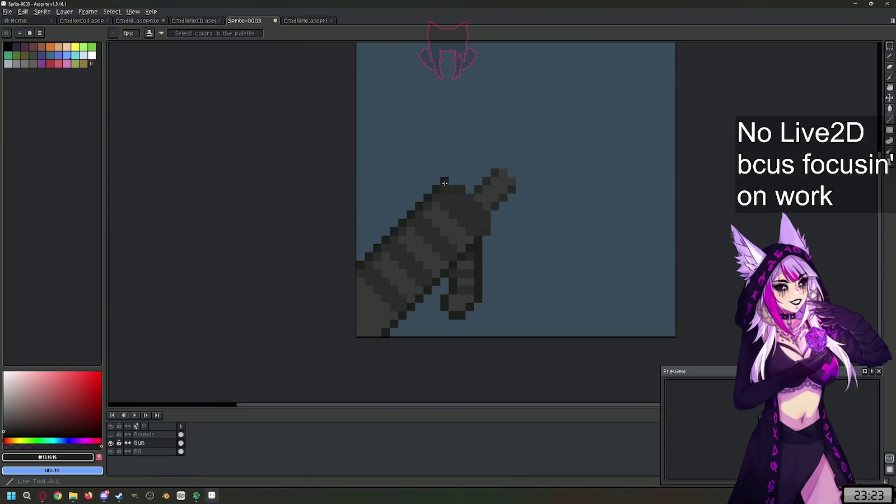
drag(445, 186, 460, 187)
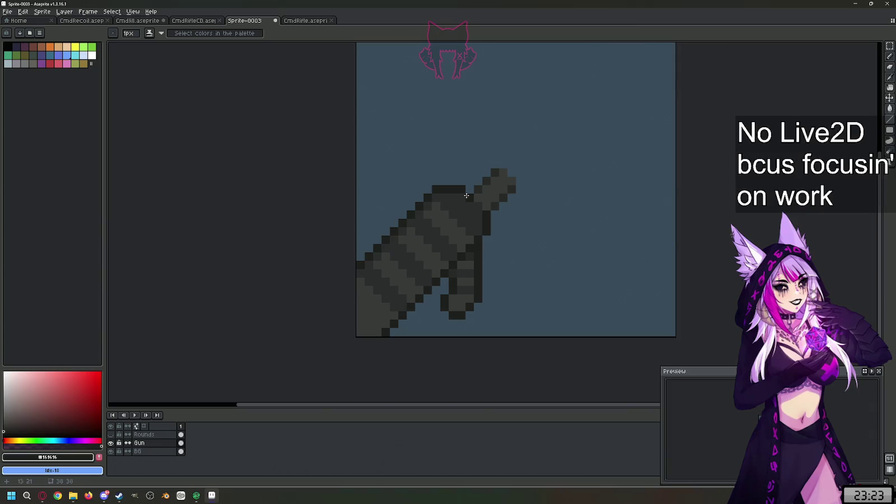
scroll(535, 179, down, 1)
scroll(535, 181, up, 1)
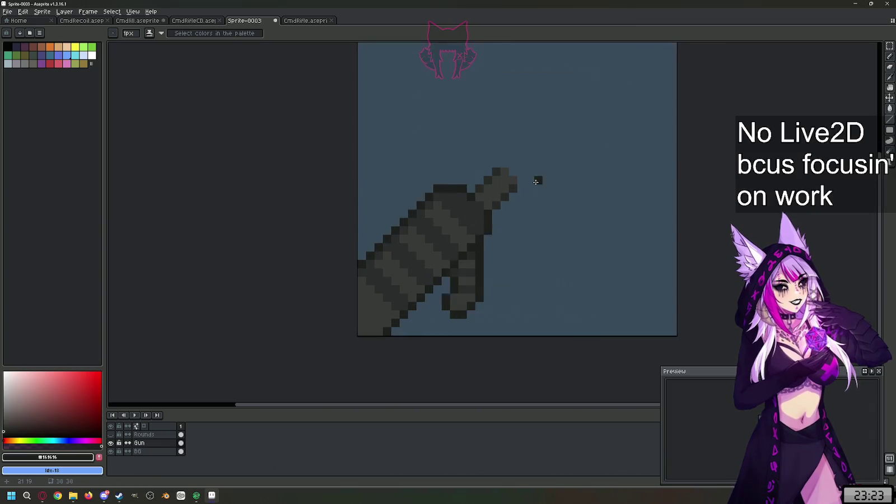
scroll(536, 182, up, 1)
scroll(446, 205, down, 1)
scroll(508, 154, down, 1)
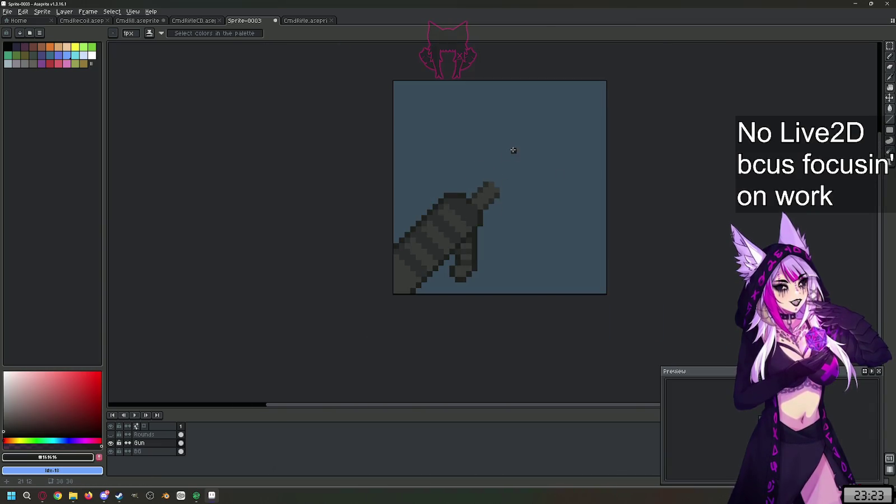
scroll(515, 152, up, 2)
scroll(487, 179, down, 1)
scroll(484, 180, down, 1)
scroll(484, 181, up, 1)
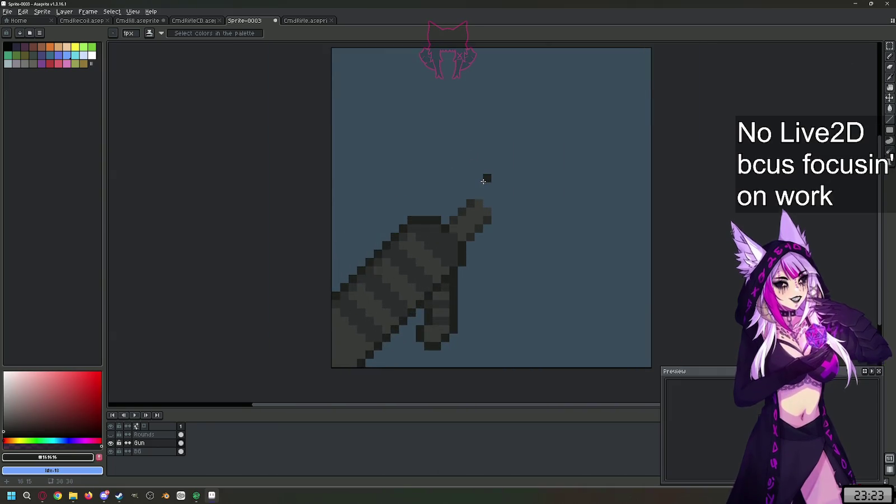
scroll(481, 181, down, 1)
scroll(530, 157, up, 1)
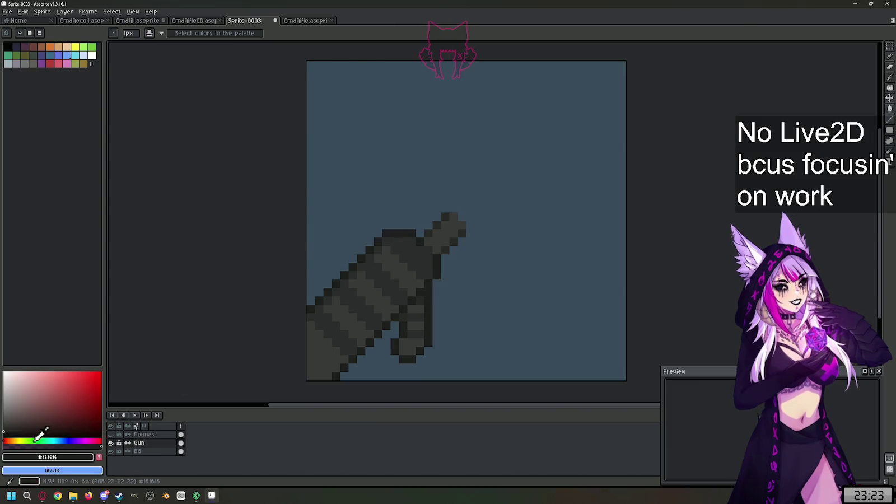
Step: Choose a peach tone and fill in the peach block at the barrel tip
drag(36, 441, 10, 441)
mouse_move(80, 374)
mouse_down()
mouse_move(65, 379)
mouse_move(69, 389)
mouse_up()
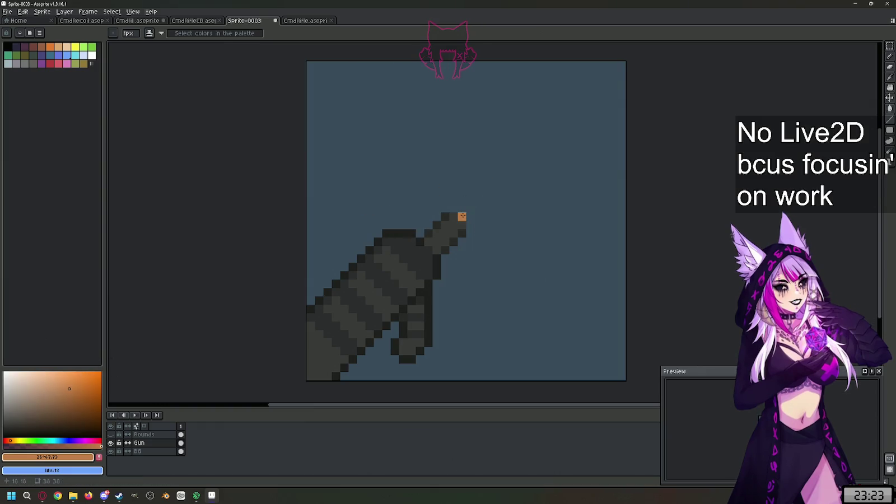
click(45, 382)
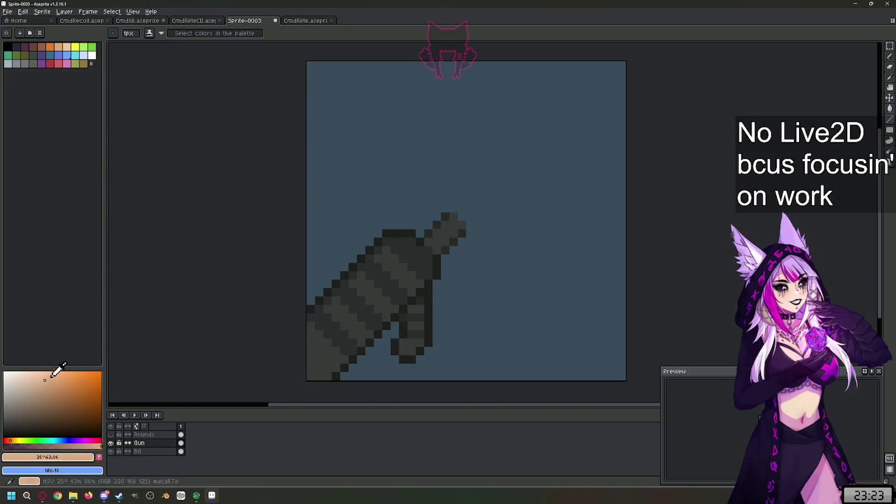
click(472, 219)
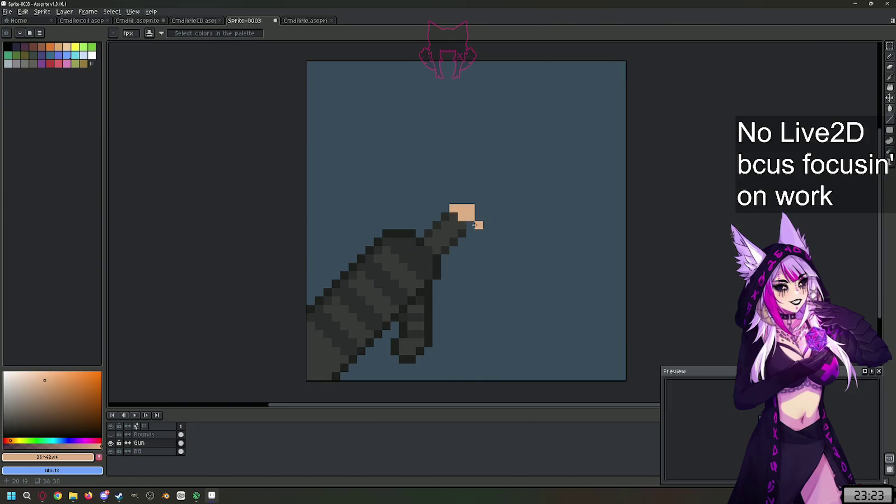
Step: Edge the peach flash with deeper orange pixels and erase a stray one
click(86, 377)
click(444, 208)
mouse_move(453, 200)
mouse_down()
mouse_move(470, 200)
mouse_move(471, 234)
mouse_up()
click(504, 200)
key(e)
click(471, 200)
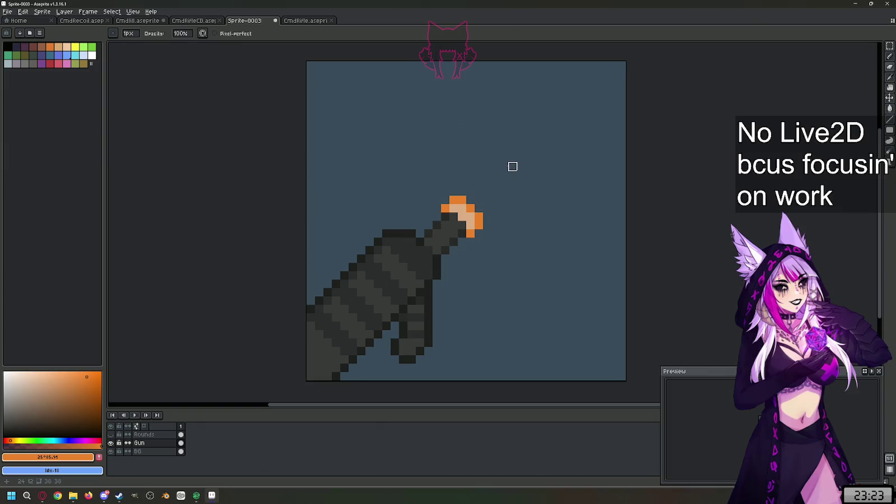
Step: Touch up the flash with a peach pixel, more orange around it and a lone orange spark
key(l)
alt+click(463, 206)
scroll(464, 206, up, 1)
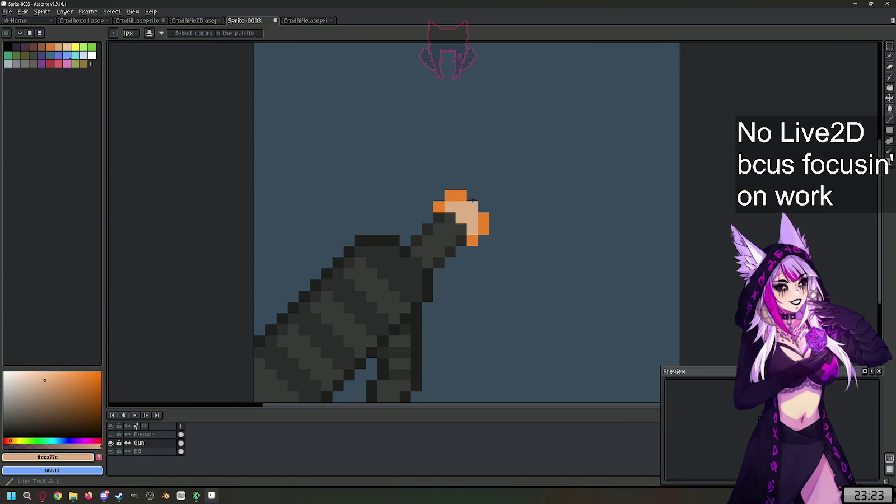
alt+click(461, 196)
click(472, 195)
click(506, 183)
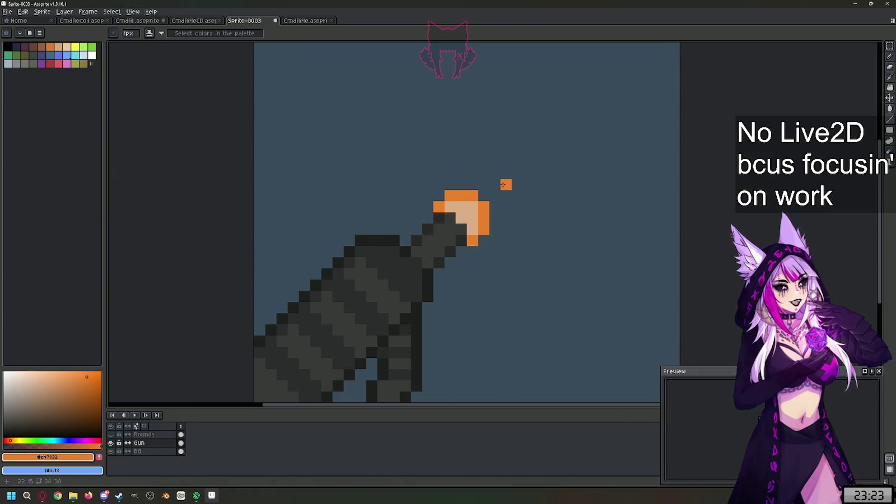
scroll(506, 183, down, 5)
scroll(428, 200, up, 2)
scroll(530, 220, down, 1)
scroll(427, 226, up, 1)
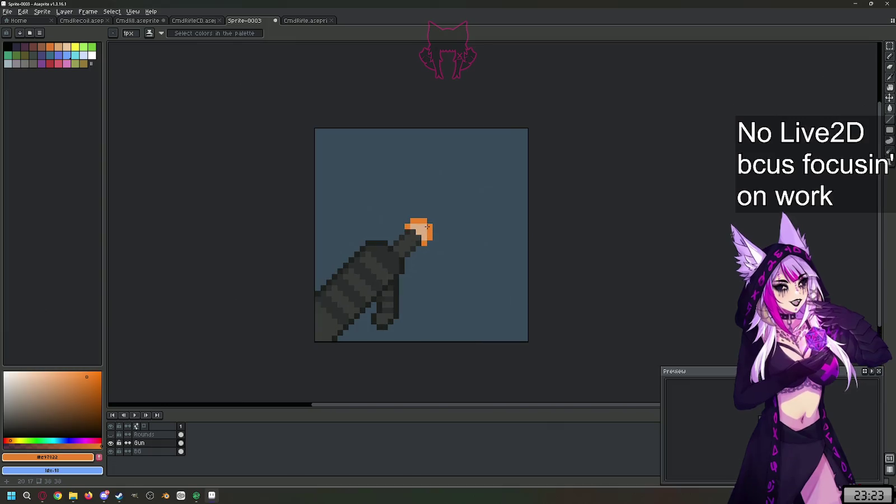
scroll(444, 213, up, 1)
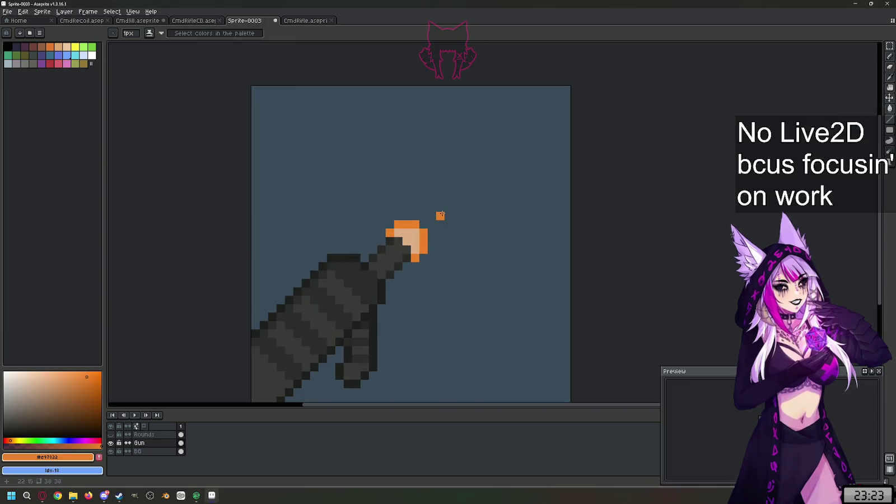
scroll(440, 234, down, 1)
key(i)
scroll(448, 224, up, 1)
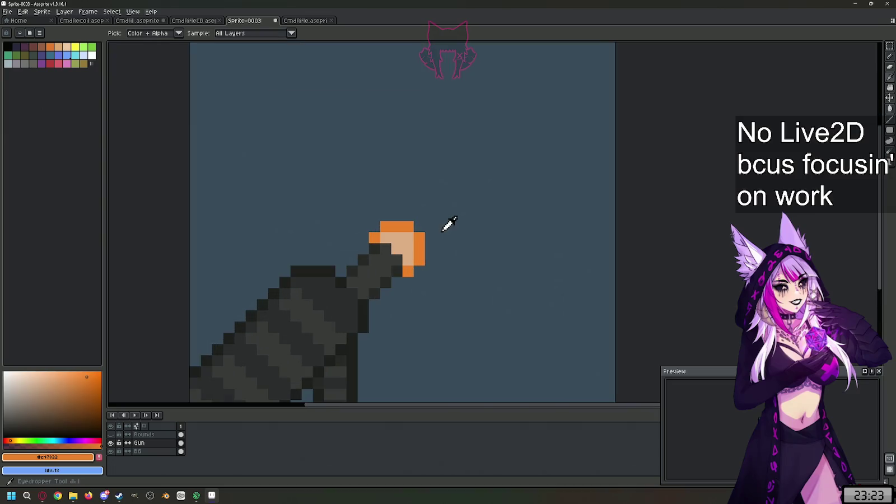
Step: Draw three peach diagonal streaks rising up-right above the muzzle flash
click(414, 245)
key(b)
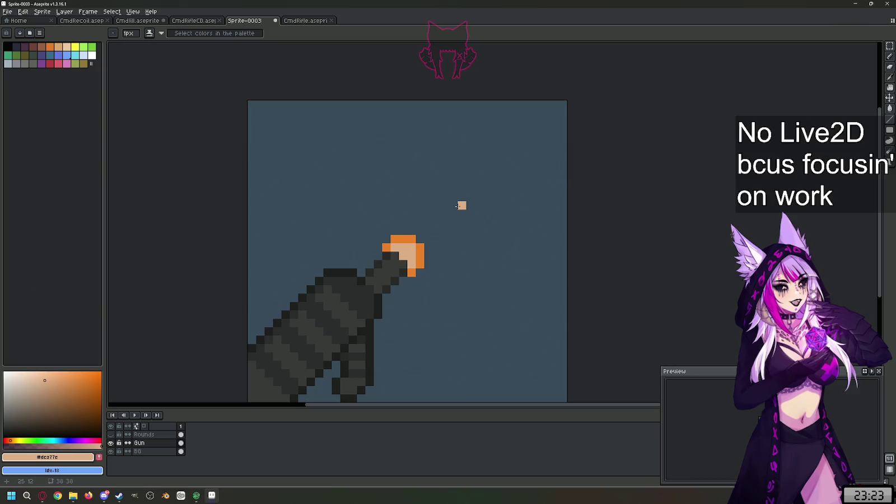
drag(454, 221, 504, 197)
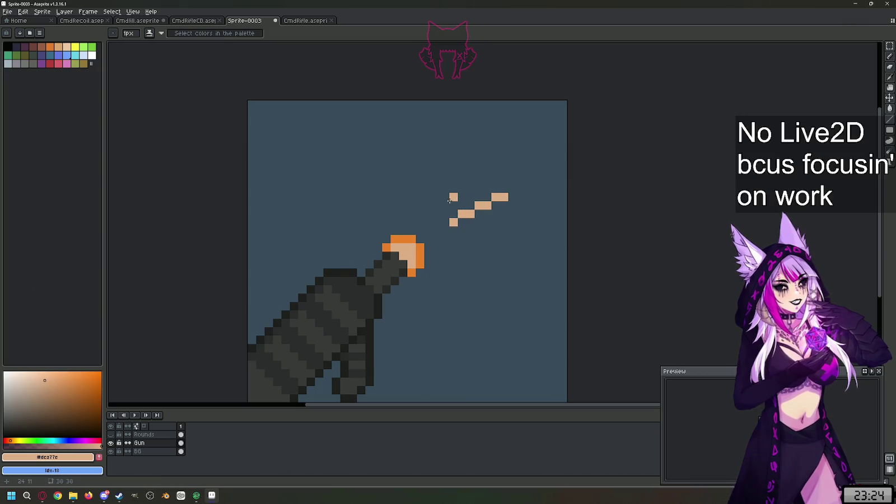
drag(447, 203, 503, 171)
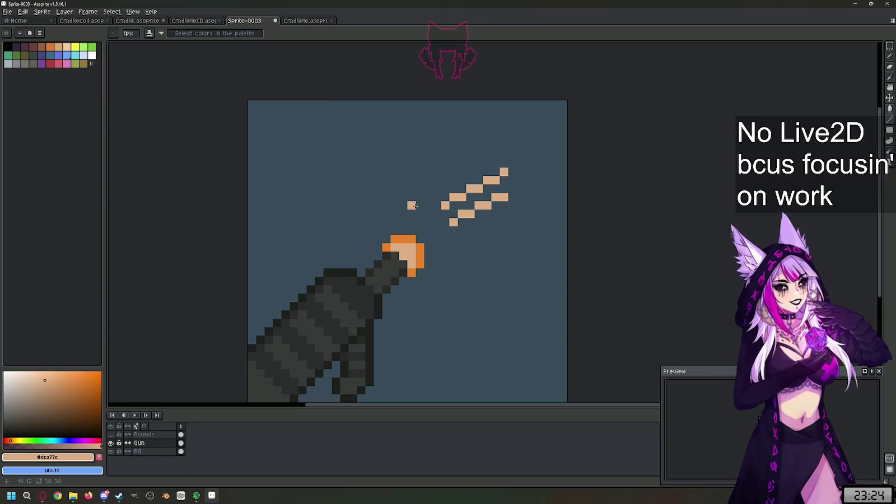
drag(413, 206, 441, 170)
Step: Thicken the top of the leftmost peach streak into a blob and extend it further up-right
key(i)
click(413, 241)
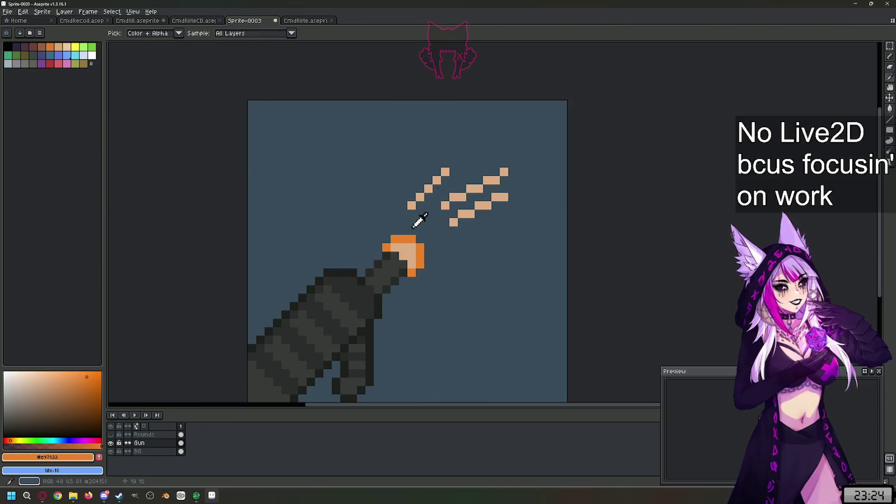
scroll(483, 143, up, 2)
click(413, 194)
key(b)
click(414, 179)
click(426, 196)
click(440, 164)
click(425, 163)
click(442, 180)
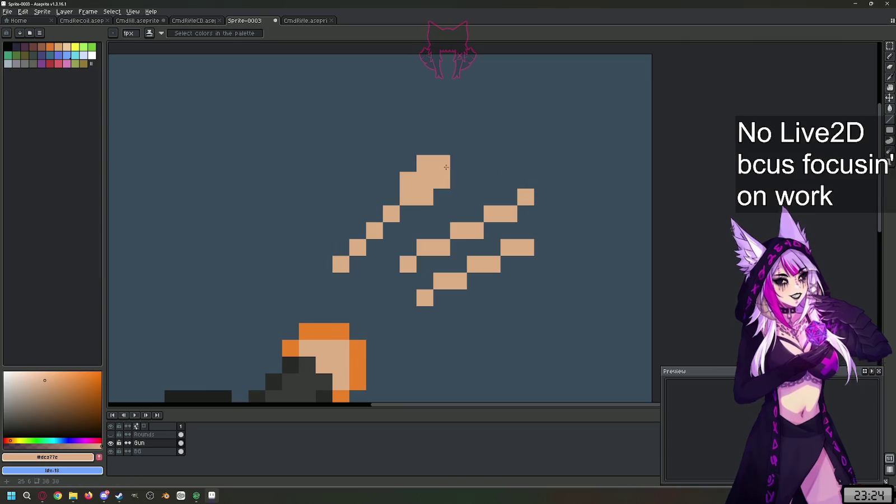
click(471, 150)
scroll(472, 150, down, 2)
alt+click(415, 249)
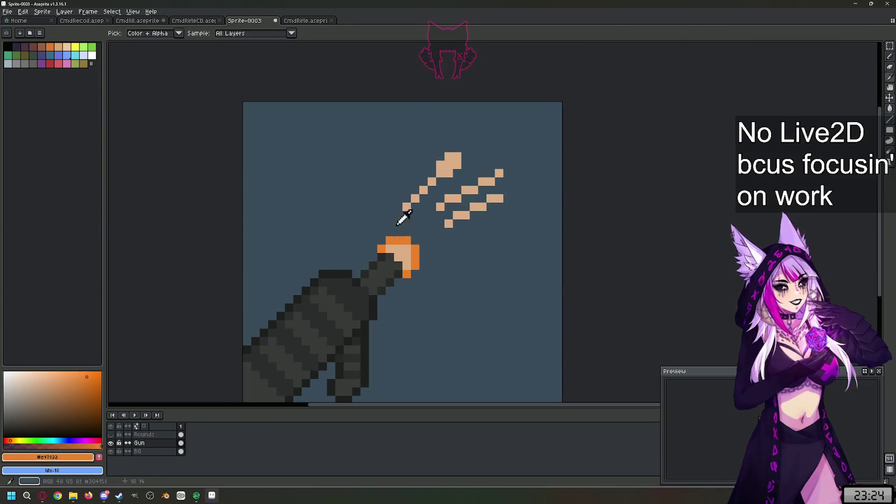
Step: Edge the left spark streak and the top peach block with orange pixels
scroll(400, 226, up, 1)
mouse_move(432, 173)
mouse_down()
mouse_move(389, 210)
mouse_move(441, 179)
mouse_move(477, 140)
mouse_up()
key(ctrl+z)
click(421, 219)
shift+click(455, 140)
click(432, 163)
Step: Draw a thick orange spark line running down-left from the top-right pixel
scroll(483, 138, up, 1)
key(i)
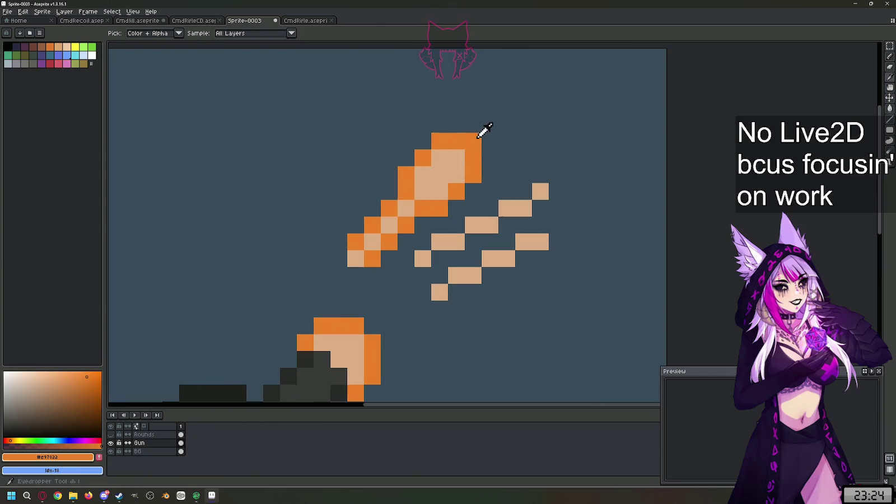
key(b)
scroll(506, 106, down, 5)
scroll(521, 131, up, 3)
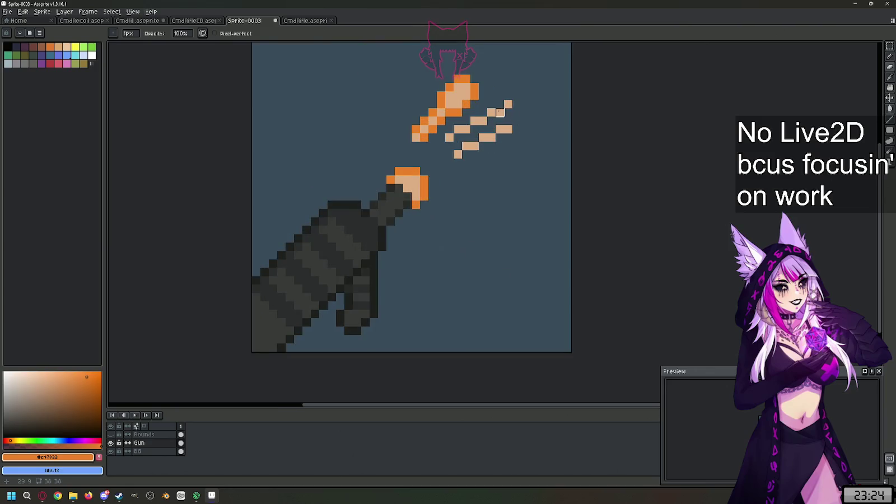
key(l)
scroll(524, 77, up, 3)
click(467, 131)
mouse_move(469, 128)
mouse_down()
mouse_move(331, 193)
mouse_move(500, 165)
mouse_up()
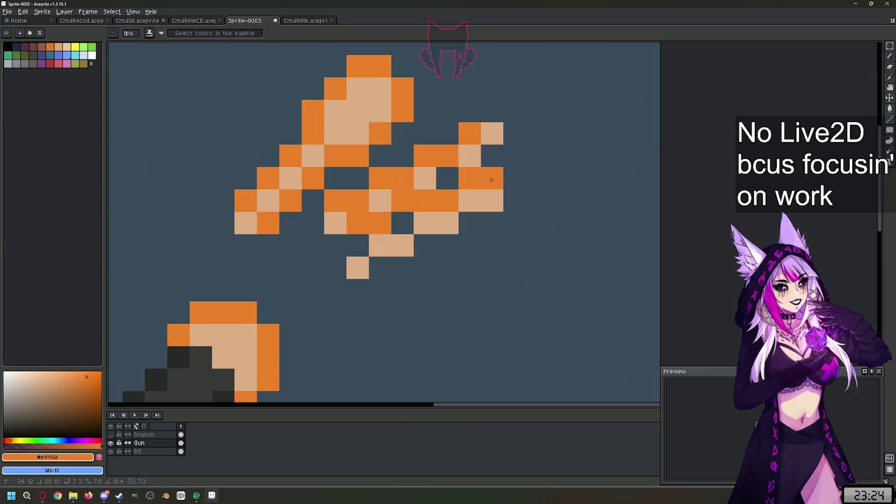
drag(500, 165, 503, 160)
Step: Repaint the lower spark streak up-right in orange, then undo the stray lower-right strokes
scroll(503, 160, down, 2)
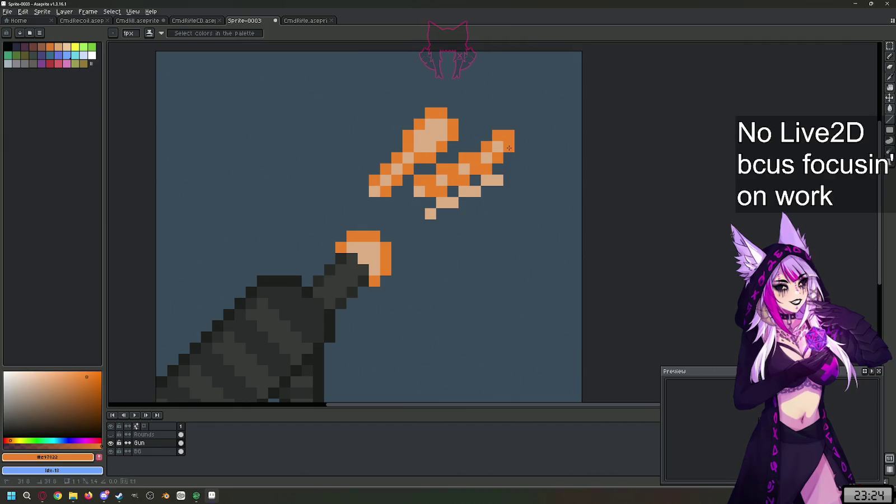
scroll(549, 107, down, 3)
scroll(516, 135, up, 3)
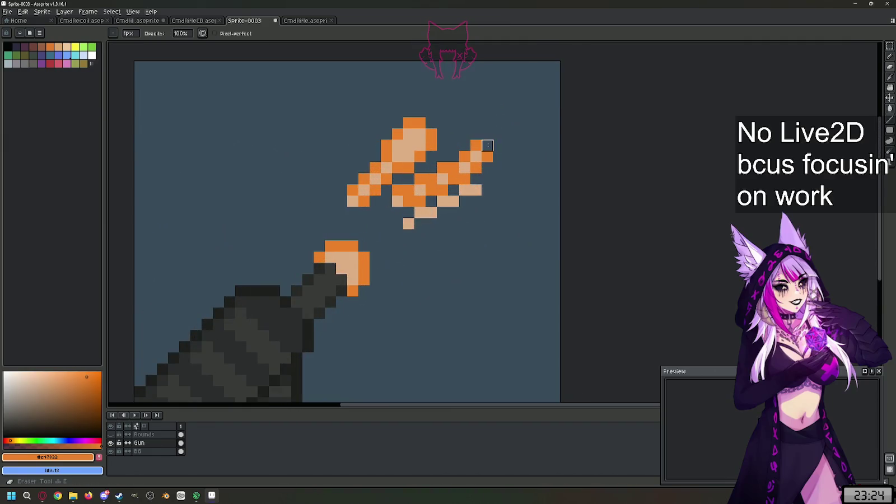
scroll(510, 120, down, 1)
key(i)
key(b)
click(432, 206)
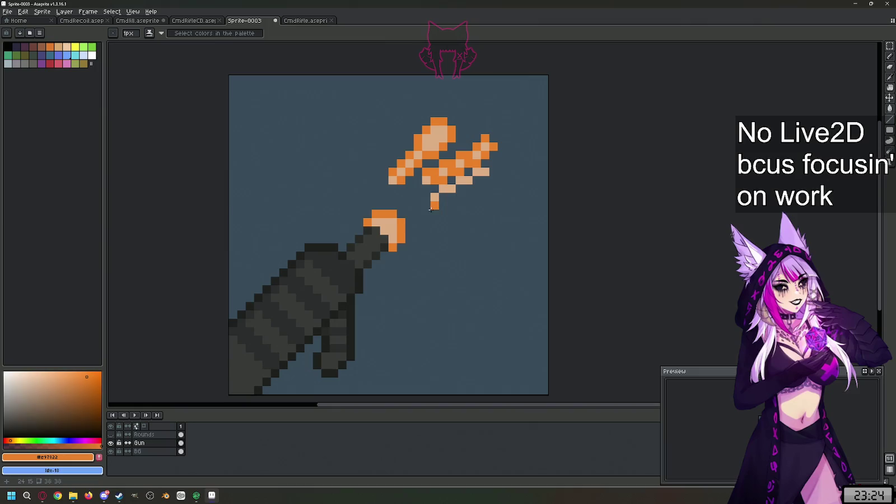
drag(428, 195, 489, 164)
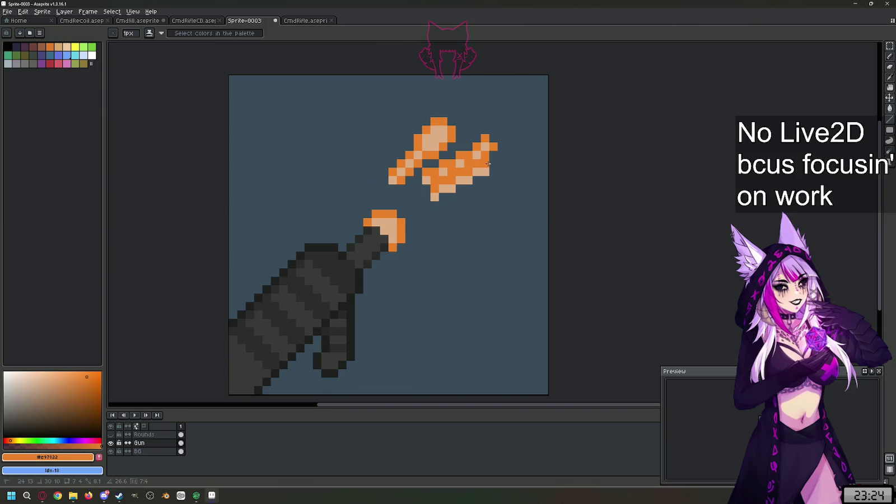
drag(489, 163, 436, 209)
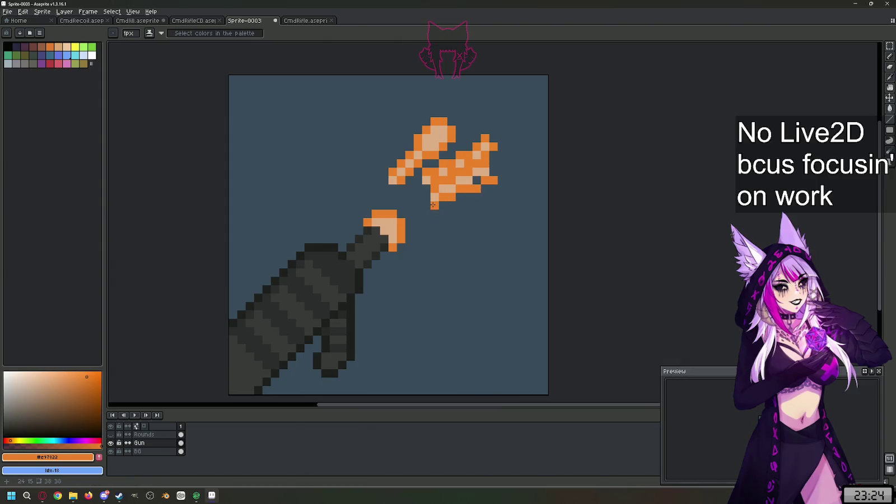
click(493, 168)
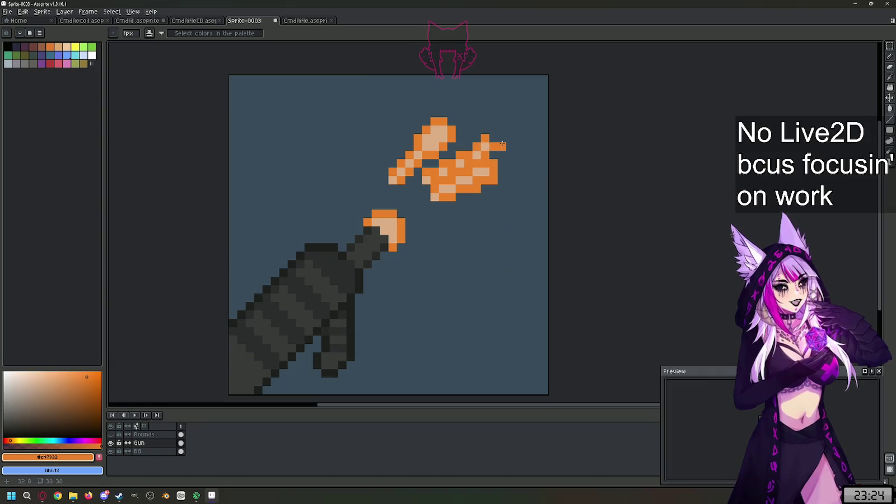
scroll(504, 145, up, 1)
key(ctrl+z)
key(ctrl+z)
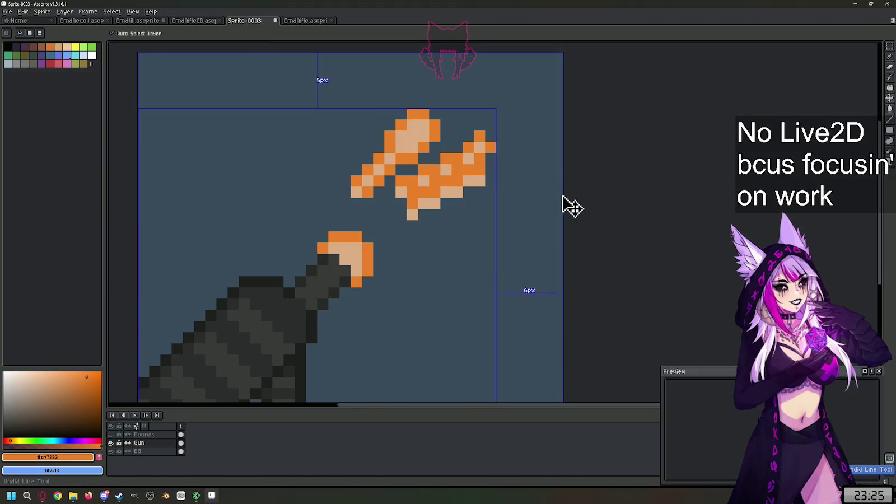
key(ctrl+z)
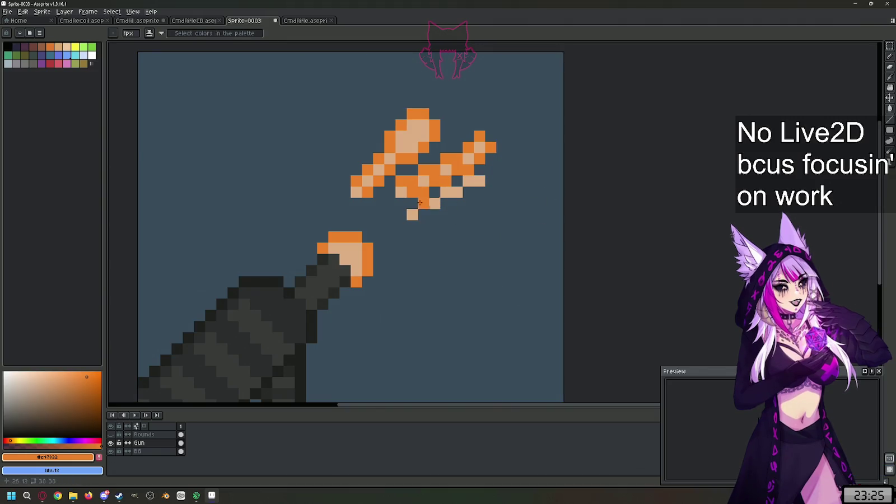
Step: Switch to the freehand Lasso selection and try a first lasso around the muzzle flash, then deselect
scroll(370, 243, down, 3)
scroll(370, 243, down, 1)
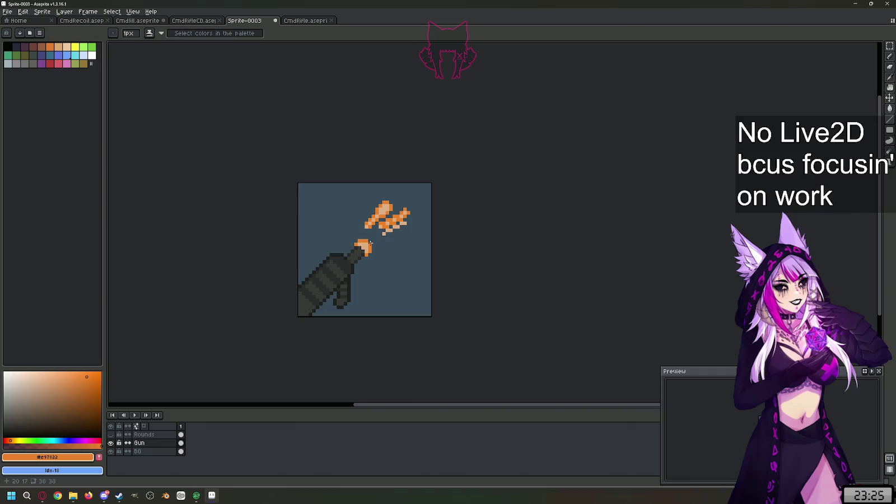
scroll(371, 242, up, 1)
scroll(370, 243, up, 2)
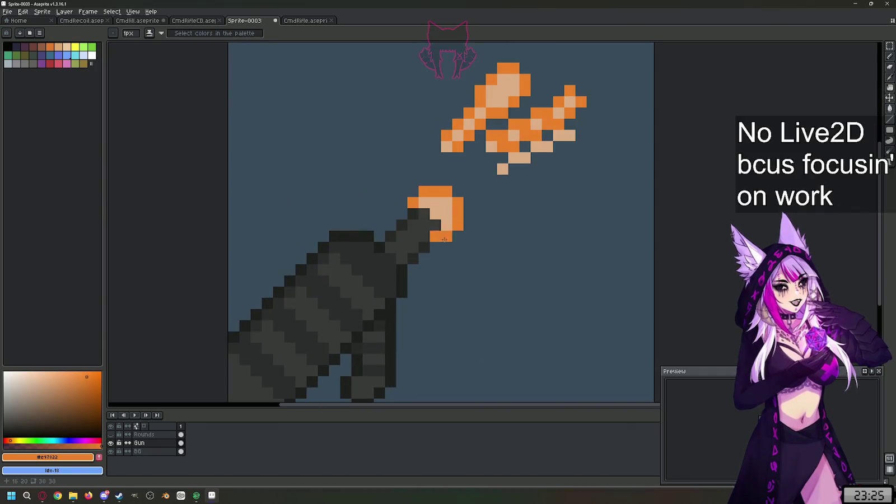
key(i)
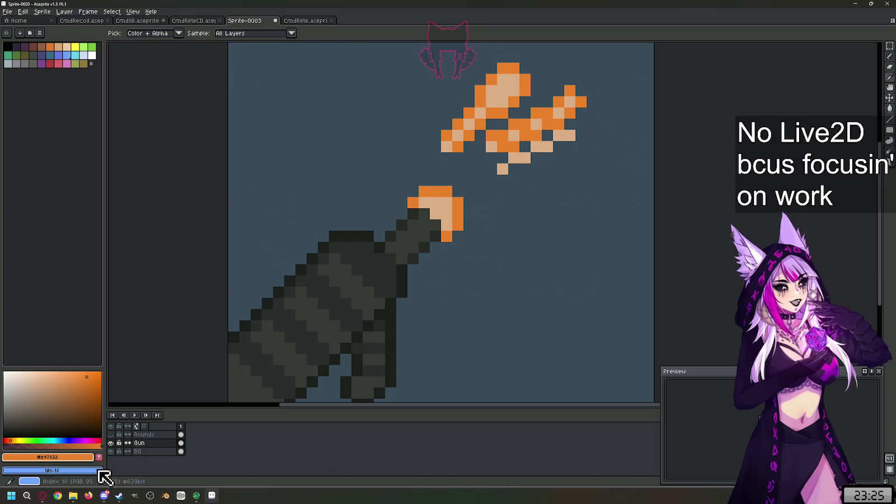
click(890, 46)
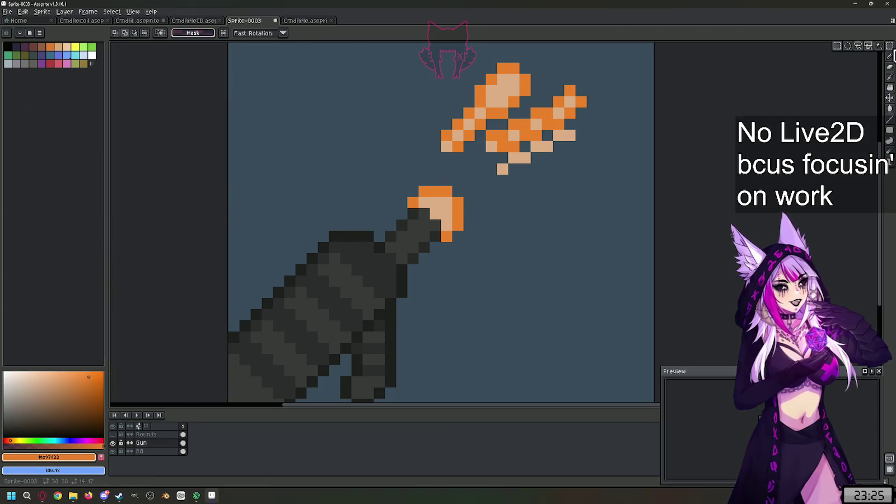
click(862, 46)
mouse_move(391, 247)
mouse_down()
mouse_move(419, 264)
mouse_move(408, 213)
mouse_move(385, 235)
mouse_move(410, 248)
mouse_up()
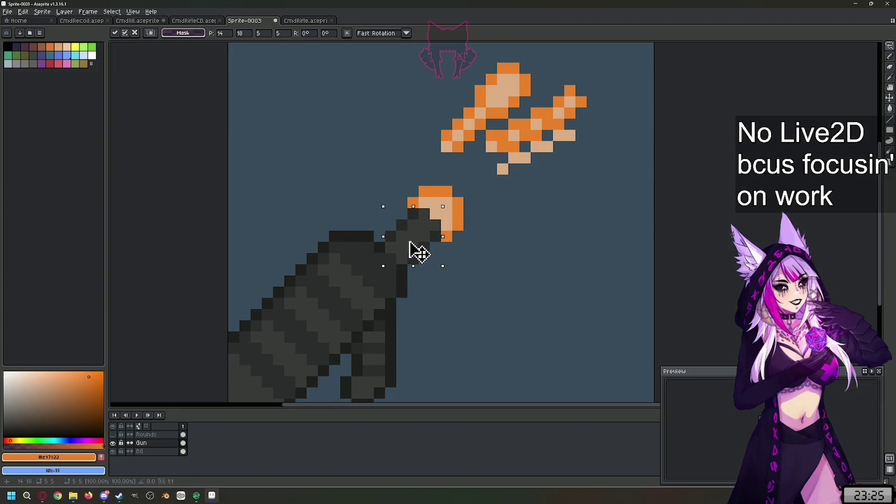
key(Escape)
key(ctrl+d)
key(q)
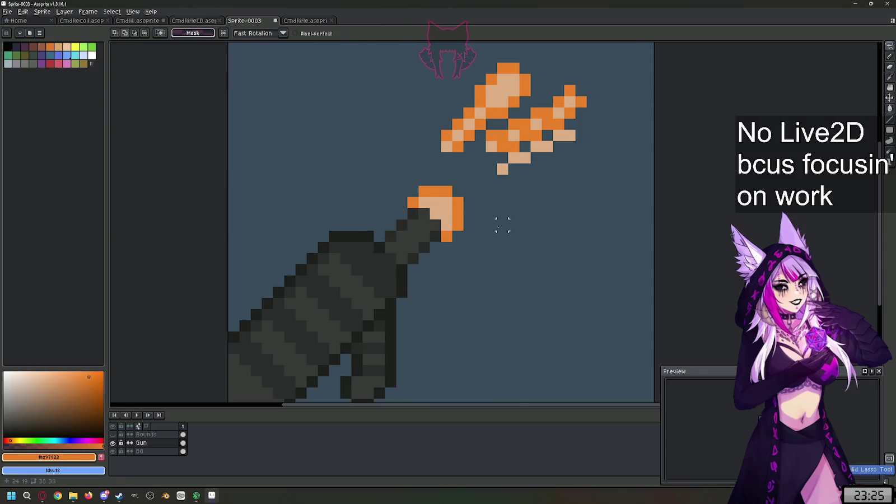
Step: Lasso the barrel tip and muzzle flash, nudge them one pixel up-left, and sample the dark barrel colour
drag(391, 235, 401, 259)
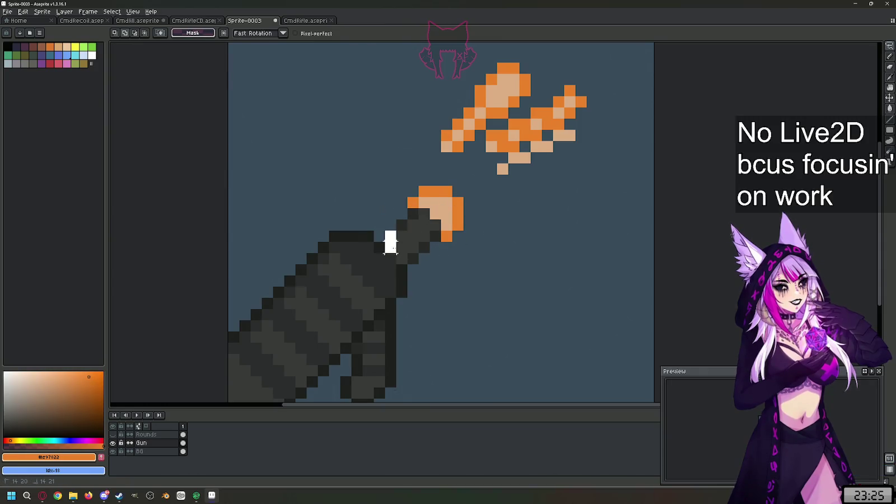
mouse_move(435, 258)
mouse_down()
mouse_move(473, 221)
mouse_move(453, 172)
mouse_move(386, 208)
mouse_move(384, 230)
mouse_move(426, 234)
mouse_move(420, 226)
mouse_up()
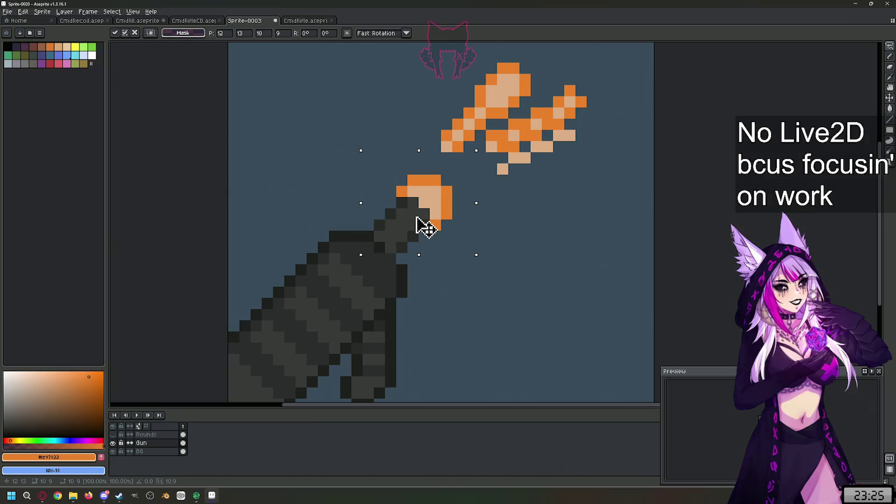
click(435, 270)
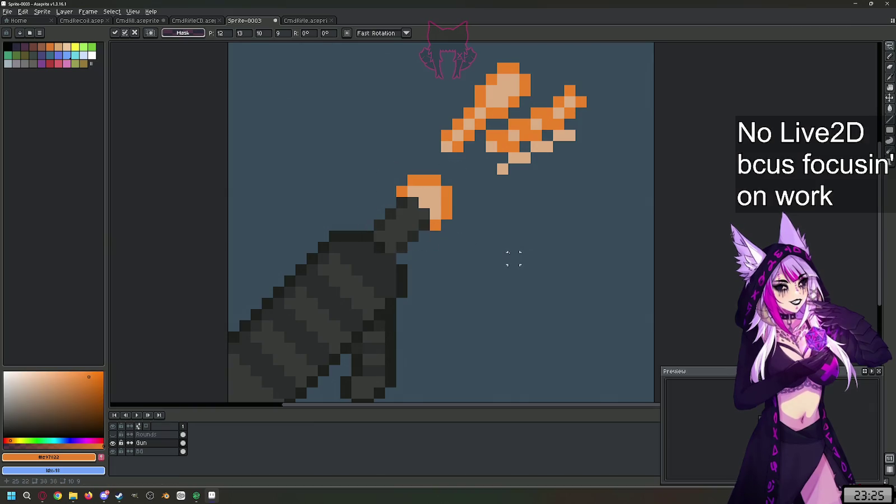
scroll(435, 270, up, 2)
key(l)
alt+click(390, 260)
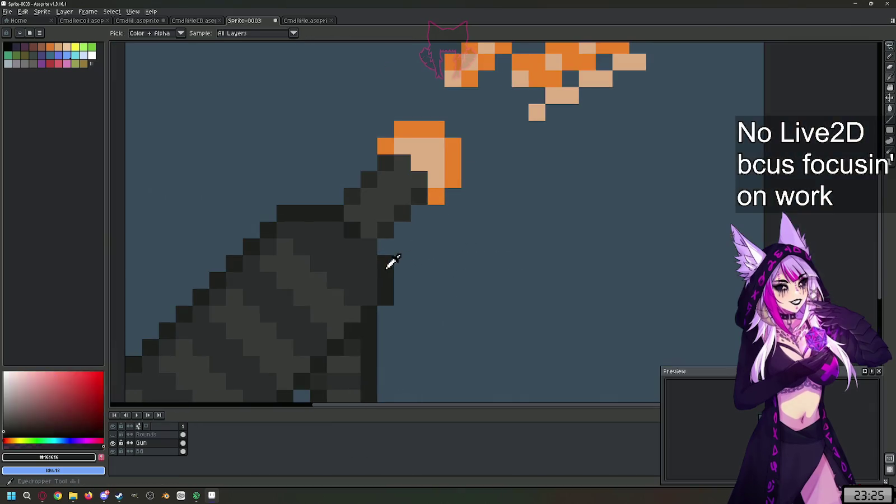
scroll(415, 277, down, 2)
scroll(408, 274, down, 1)
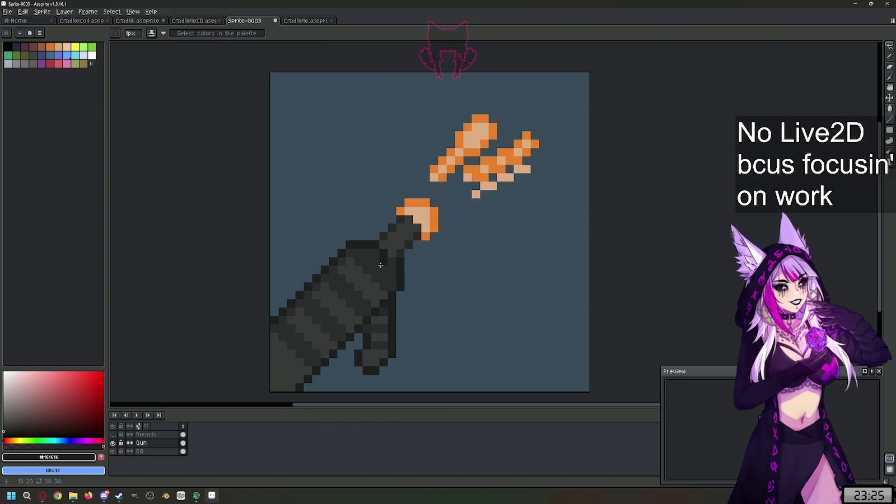
scroll(381, 265, up, 3)
alt+click(403, 238)
scroll(504, 263, down, 1)
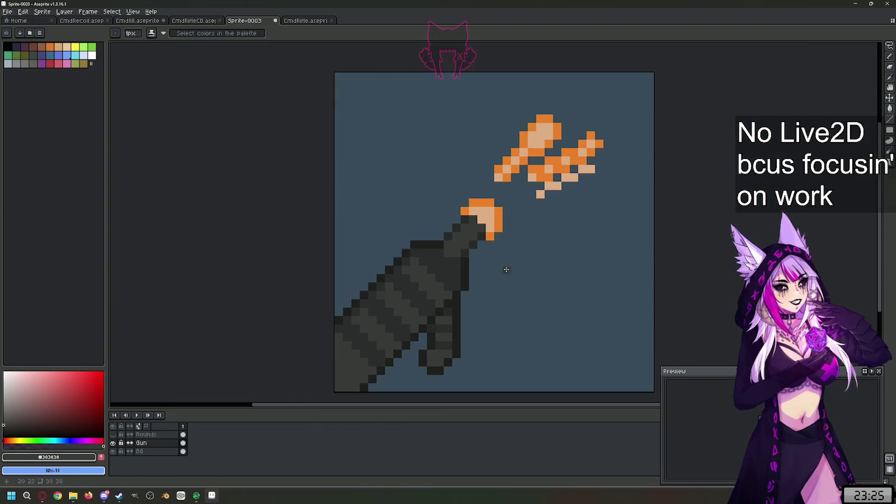
scroll(487, 277, up, 1)
click(483, 278)
scroll(485, 277, down, 1)
scroll(530, 275, down, 1)
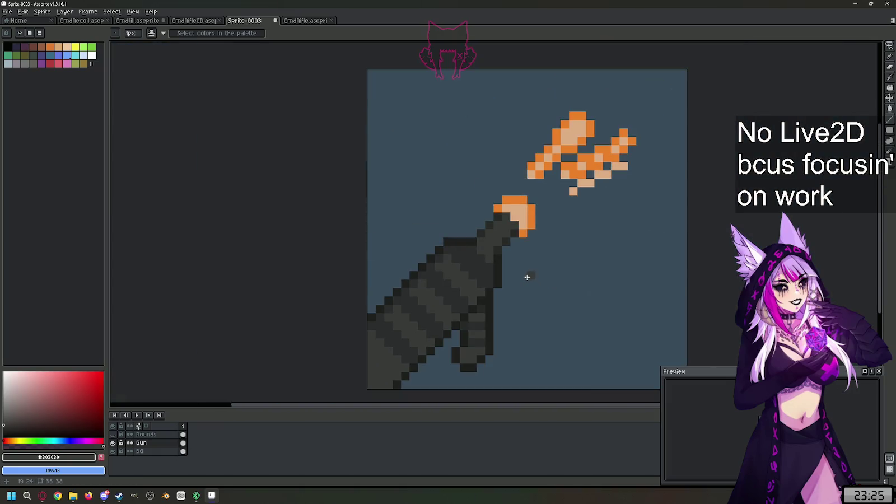
key(l)
scroll(527, 277, down, 1)
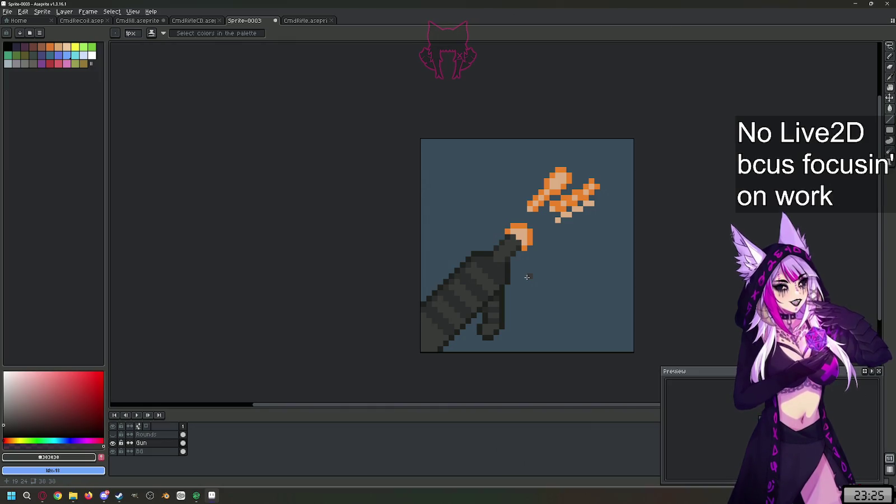
scroll(560, 247, up, 3)
scroll(504, 244, up, 2)
alt+click(417, 222)
click(418, 246)
drag(418, 246, 384, 296)
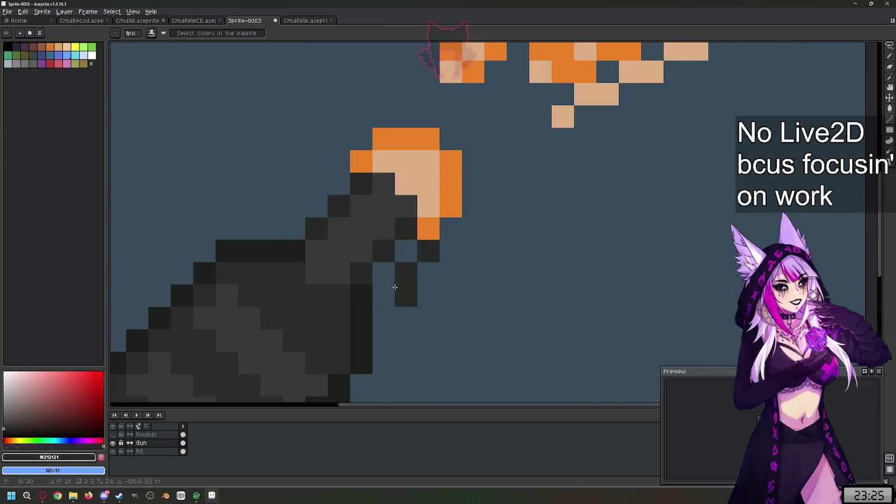
click(326, 188)
drag(339, 161, 273, 232)
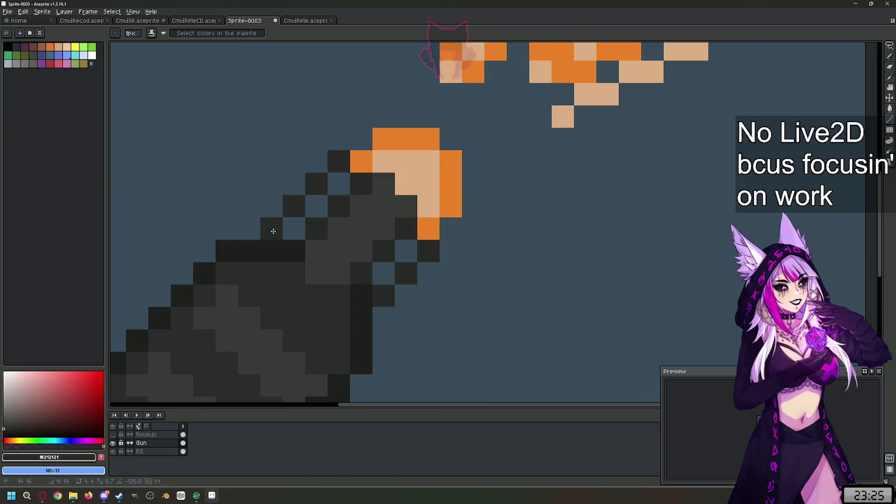
scroll(336, 230, down, 2)
scroll(419, 227, up, 1)
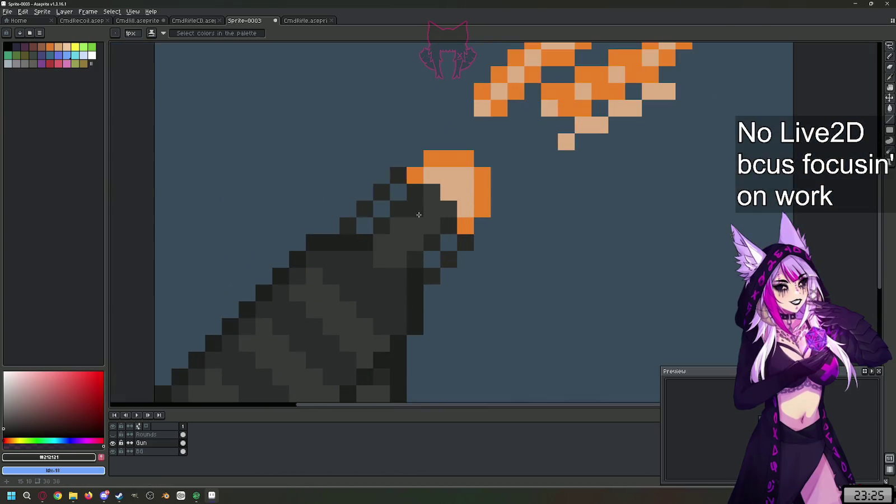
alt+click(419, 227)
drag(365, 226, 365, 243)
drag(382, 209, 398, 192)
drag(448, 226, 448, 242)
click(432, 259)
scroll(434, 261, down, 1)
scroll(437, 257, down, 3)
scroll(448, 253, up, 3)
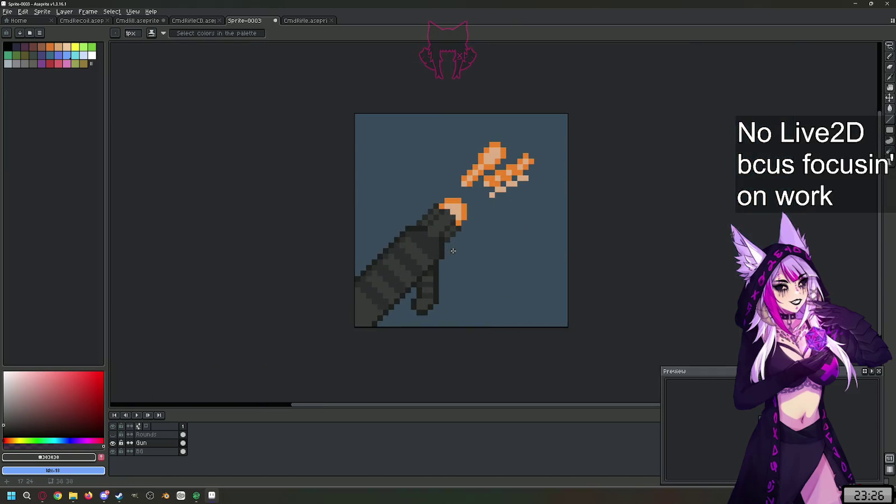
scroll(453, 251, up, 1)
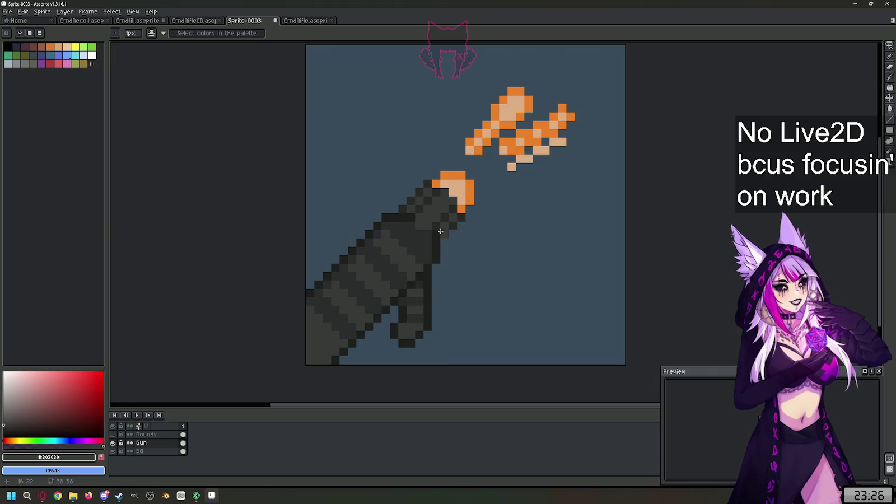
key(ctrl+z)
key(ctrl+z)
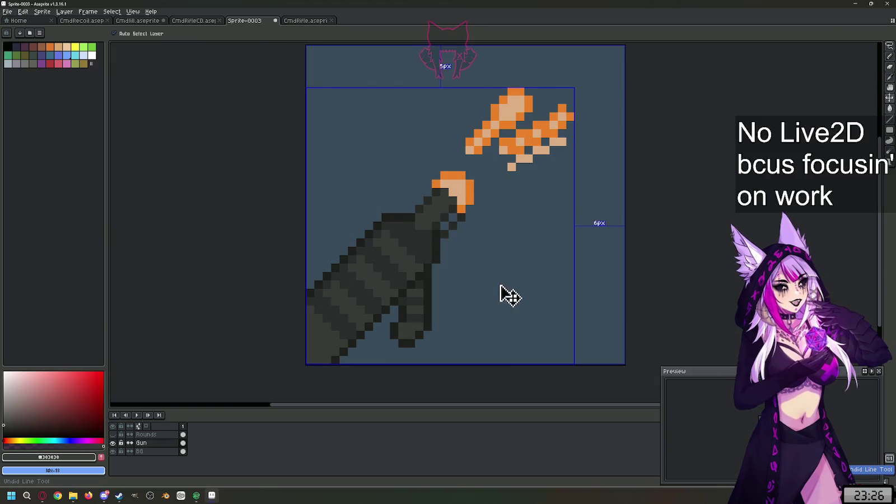
scroll(439, 221, up, 3)
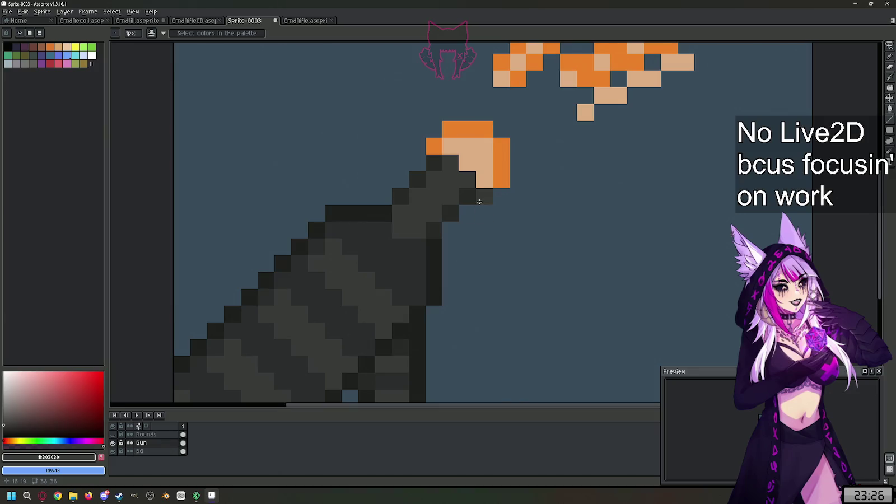
drag(485, 196, 459, 230)
click(418, 163)
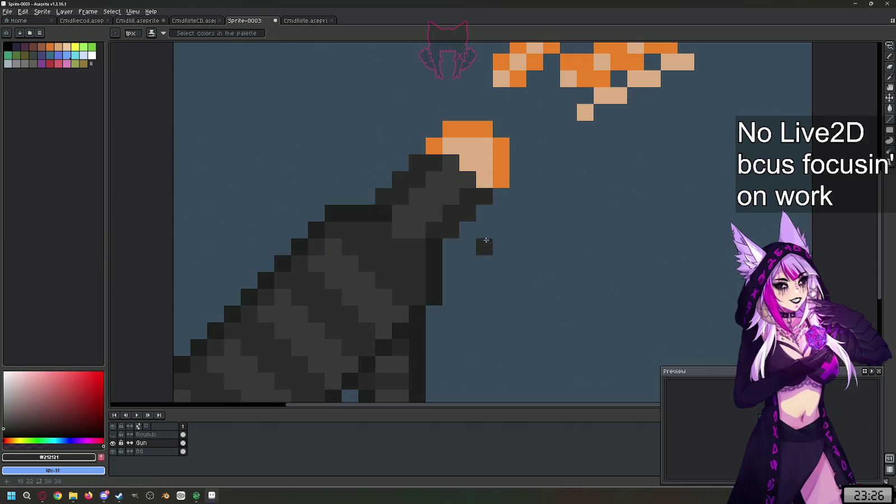
scroll(481, 243, down, 3)
scroll(503, 220, up, 3)
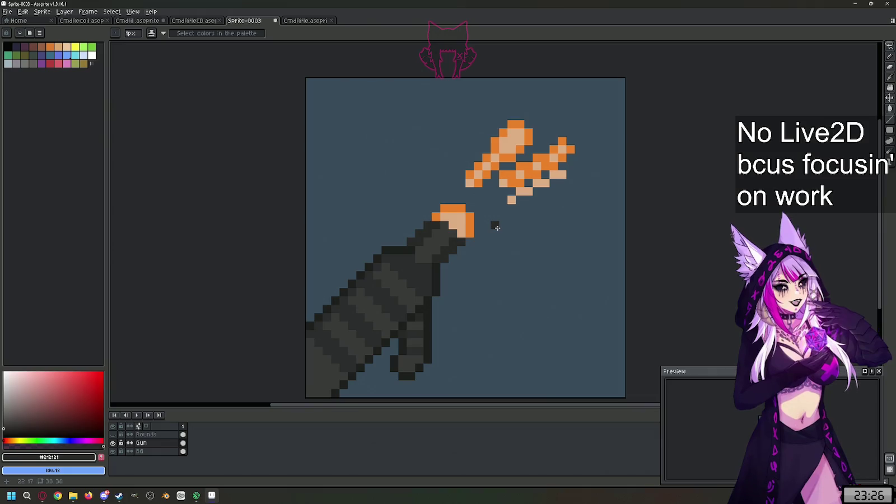
scroll(491, 268, down, 3)
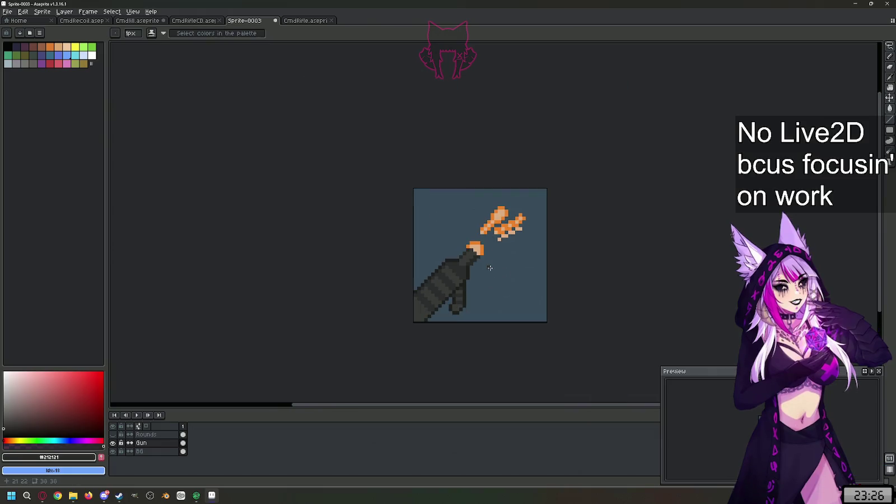
scroll(490, 267, up, 2)
scroll(491, 268, up, 2)
alt+click(446, 213)
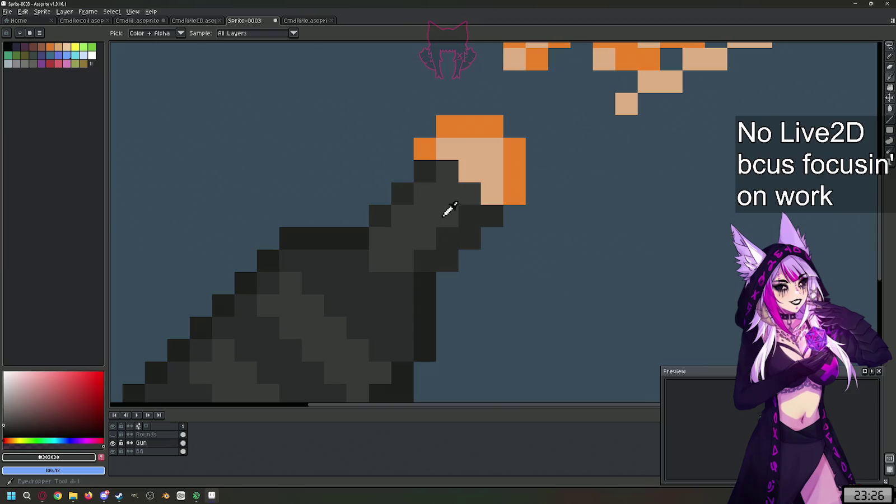
scroll(449, 213, down, 5)
scroll(470, 240, down, 3)
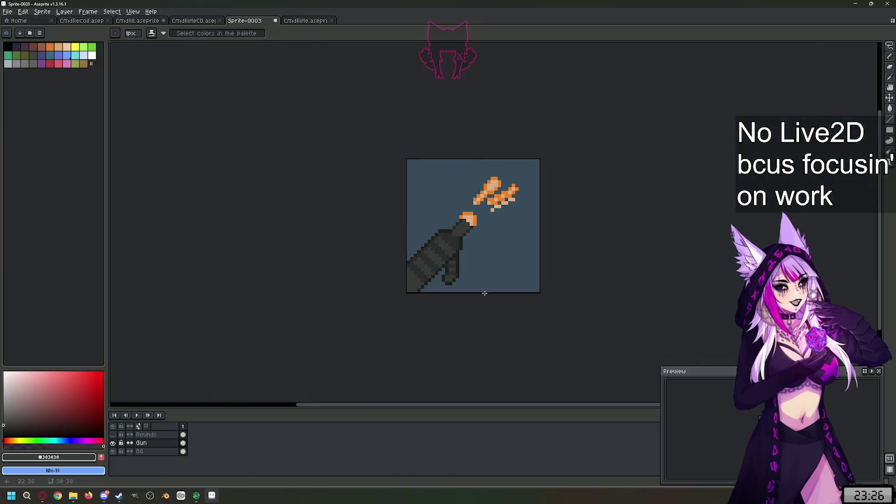
scroll(460, 265, up, 3)
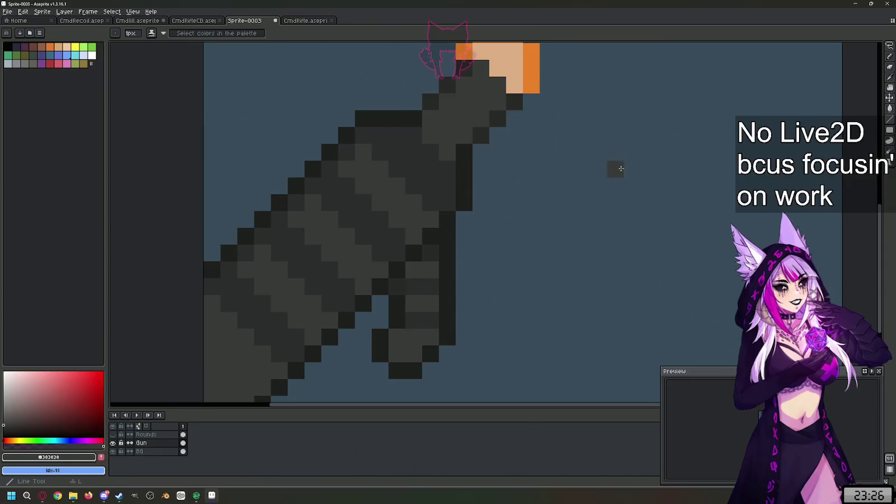
scroll(534, 201, down, 2)
scroll(509, 169, up, 1)
alt+click(494, 185)
scroll(611, 202, down, 1)
scroll(556, 212, down, 1)
scroll(616, 159, up, 1)
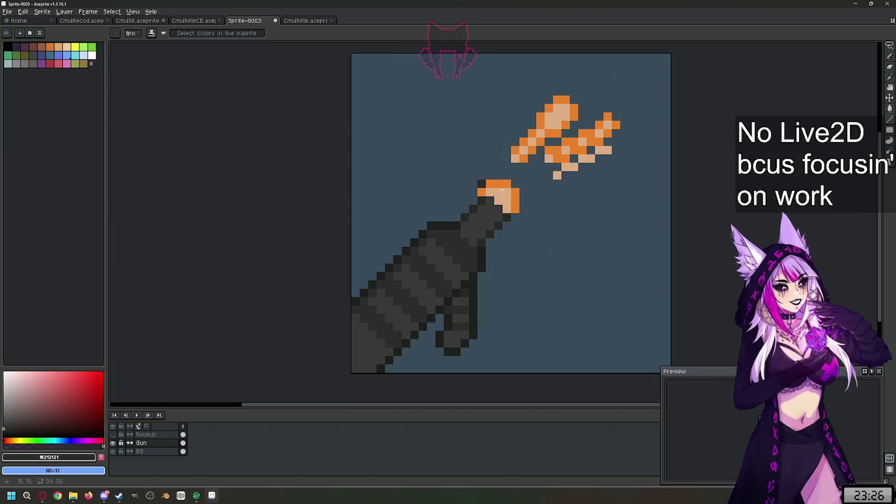
scroll(648, 84, up, 1)
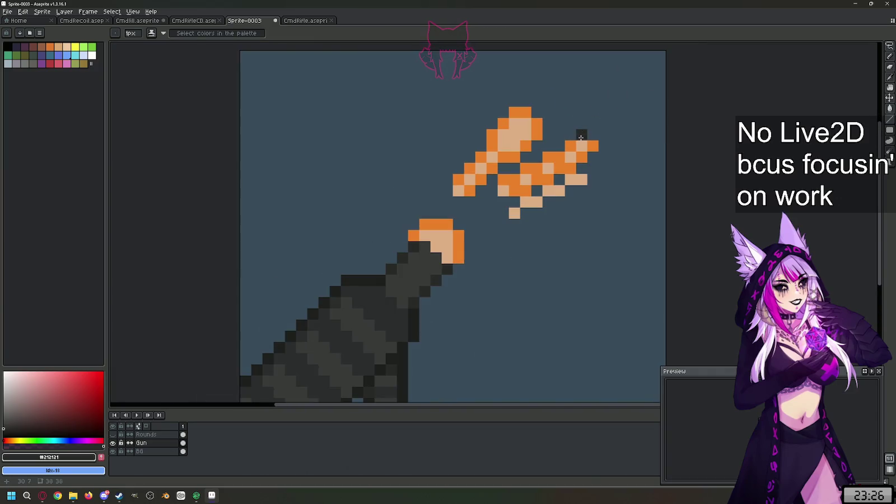
scroll(581, 137, down, 1)
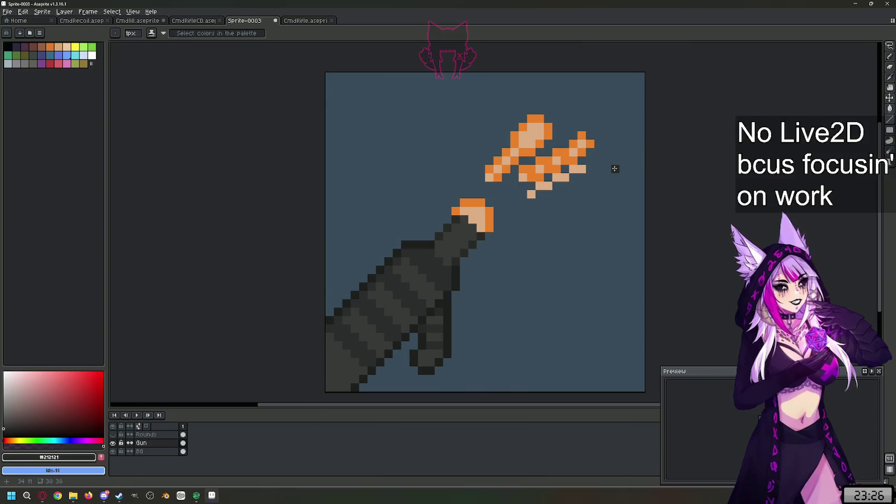
alt+click(577, 150)
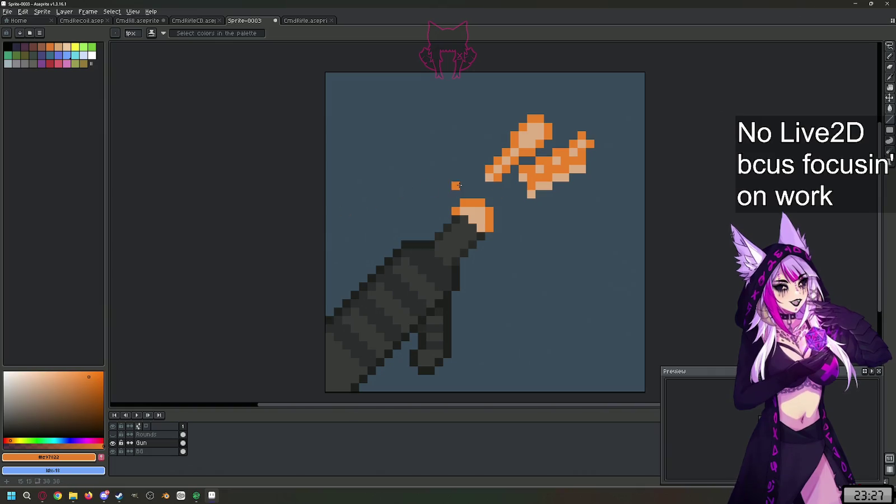
Step: Paint a stroke of orange pixels across the spark streaks above the muzzle
scroll(567, 191, up, 2)
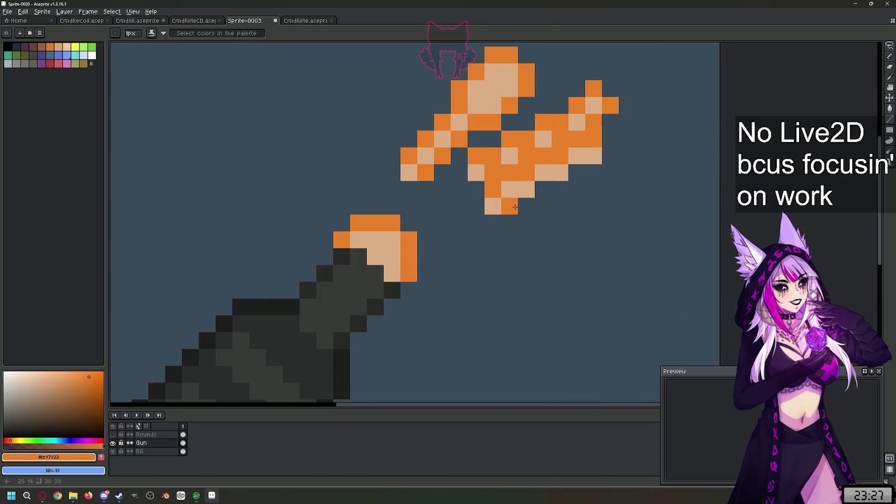
drag(543, 189, 610, 173)
scroll(591, 195, down, 3)
scroll(613, 178, up, 3)
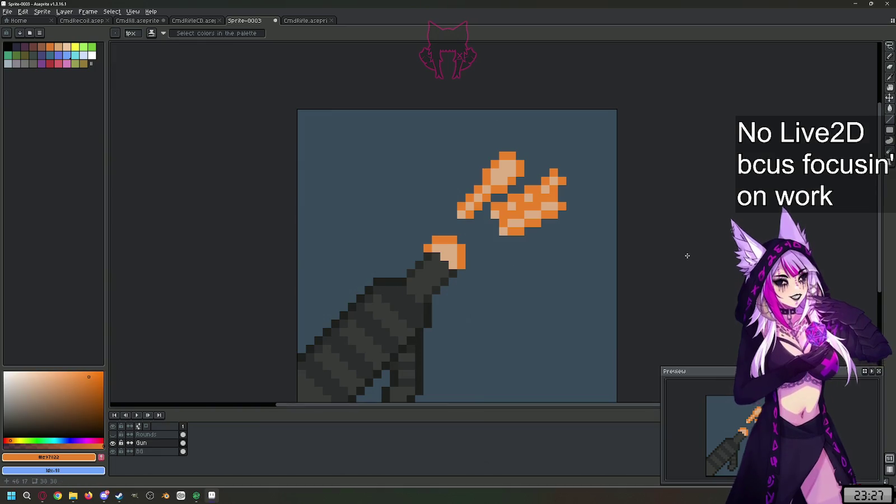
scroll(688, 255, down, 1)
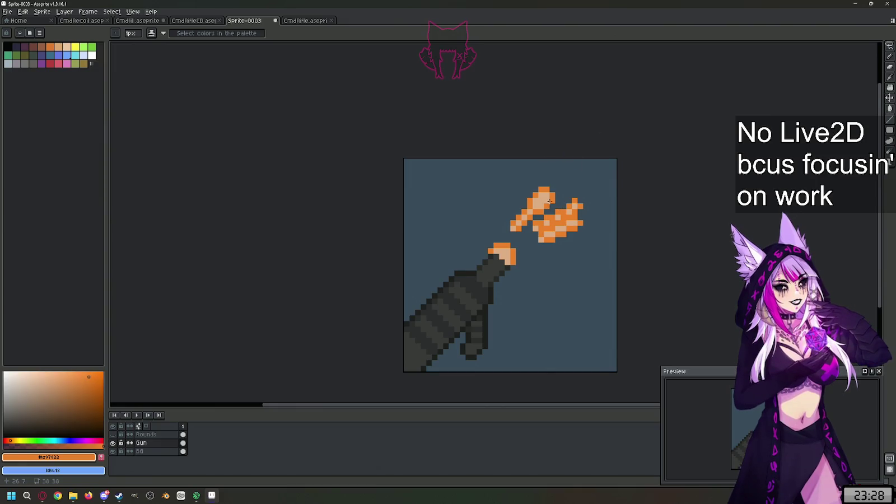
Step: Switch between the Rounds and Gun layers, open the Rounds properties, and toggle its visibility
scroll(595, 205, up, 2)
click(150, 434)
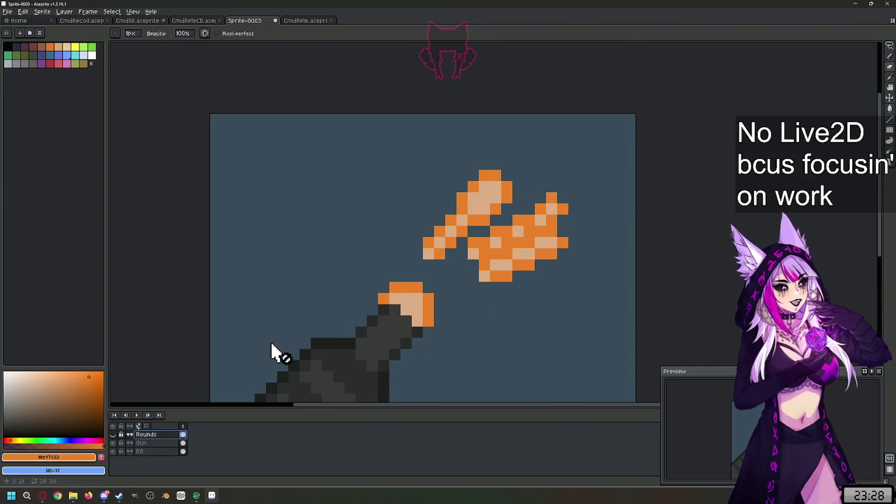
click(586, 244)
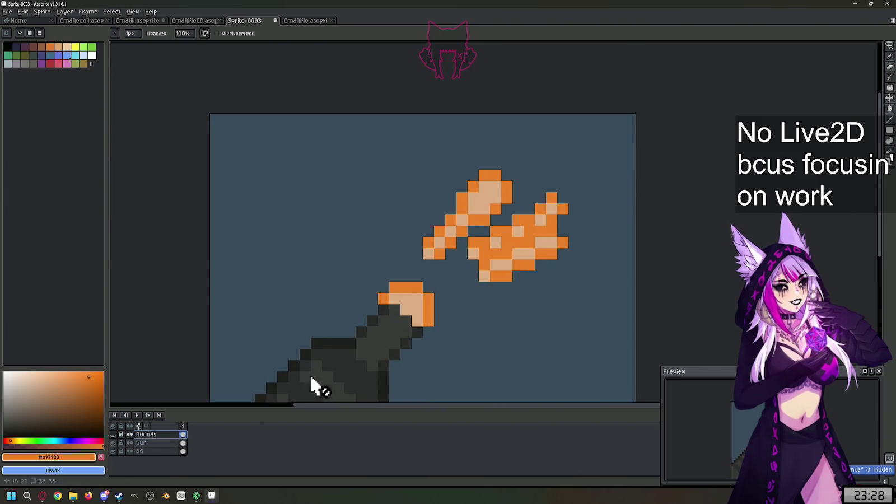
click(162, 443)
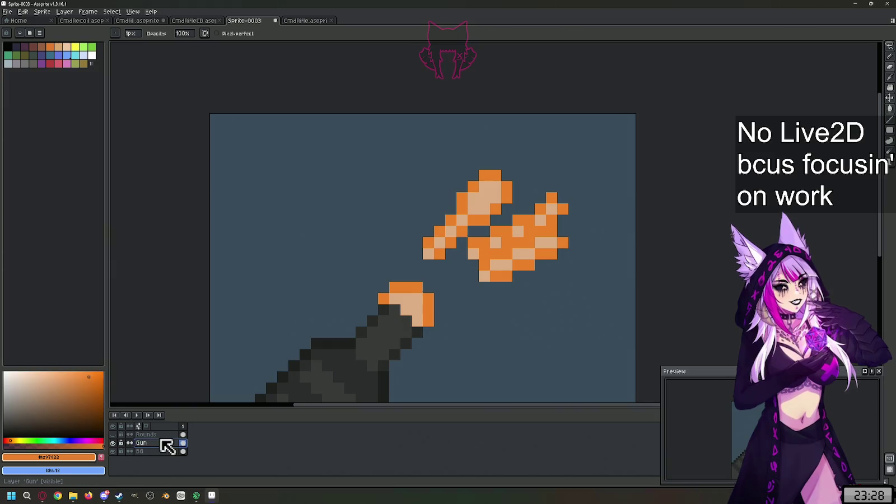
double_click(163, 436)
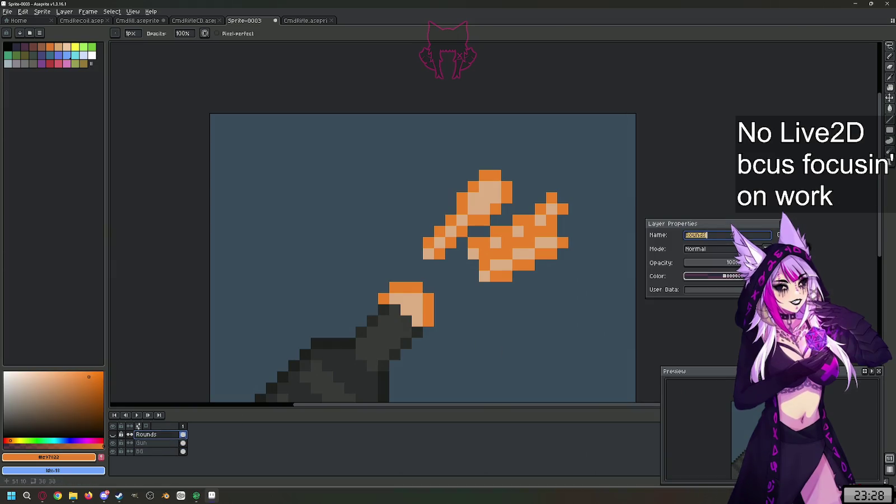
key(Return)
click(526, 250)
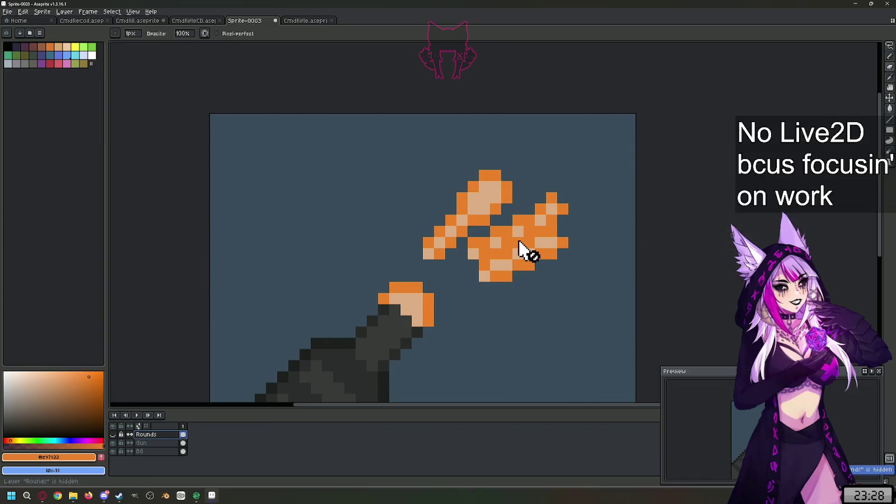
click(112, 436)
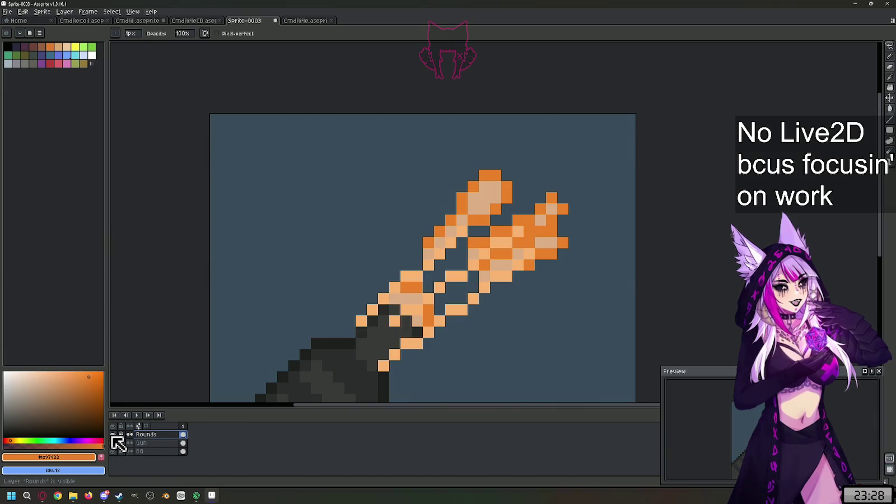
click(113, 435)
Step: Erase the orange spark pixels from the Rounds and Gun layers
mouse_move(360, 341)
mouse_down()
mouse_move(494, 310)
mouse_move(328, 321)
mouse_move(473, 298)
mouse_move(428, 263)
mouse_move(540, 254)
mouse_move(451, 243)
mouse_up()
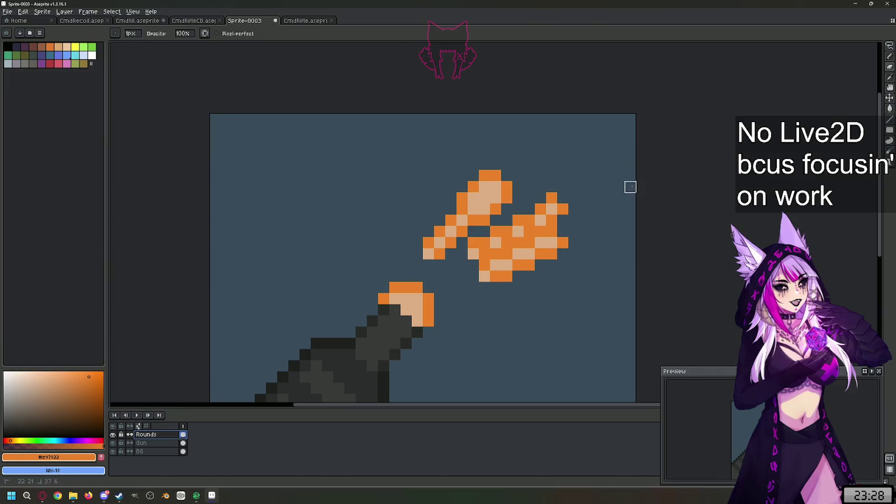
click(619, 288)
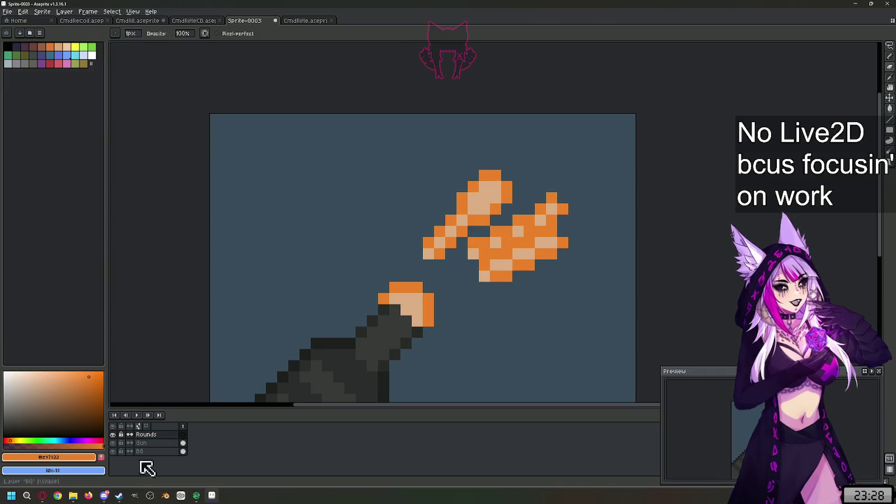
click(147, 443)
mouse_move(507, 275)
mouse_down()
mouse_move(428, 254)
mouse_move(427, 208)
mouse_move(540, 264)
mouse_move(552, 232)
mouse_move(417, 221)
mouse_move(630, 198)
mouse_move(465, 196)
mouse_move(594, 174)
mouse_move(507, 187)
mouse_up()
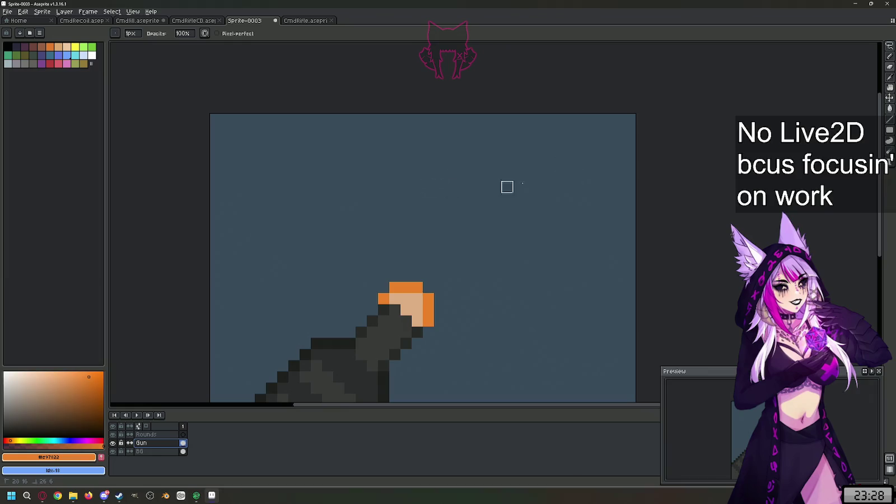
Step: Sample the peach #dca77e and repaint the muzzle tip's orange edge pixels in peach
scroll(507, 187, down, 4)
scroll(474, 194, up, 3)
click(161, 444)
scroll(476, 144, up, 1)
alt+click(381, 234)
click(401, 271)
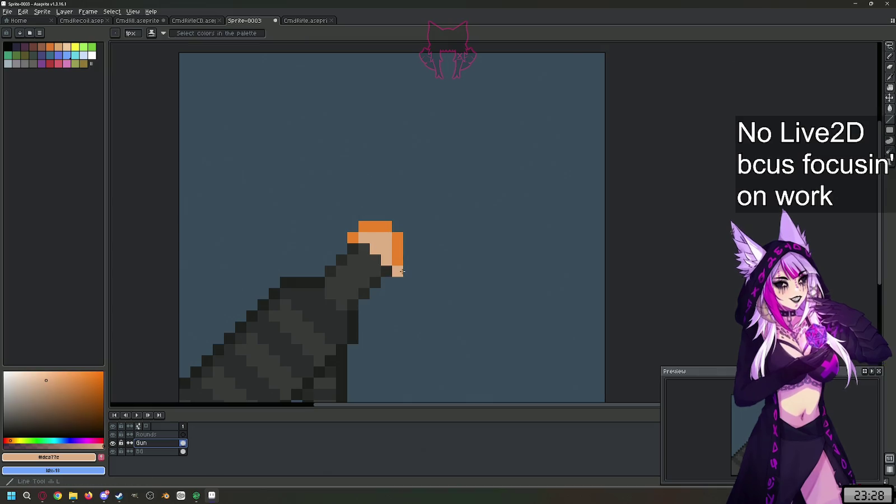
mouse_move(402, 271)
mouse_down()
mouse_move(399, 235)
mouse_move(345, 228)
mouse_up()
right_click(346, 227)
click(353, 237)
Step: Grow the peach block with a top row, bottom row and wider right columns, then pick bright orange
click(408, 273)
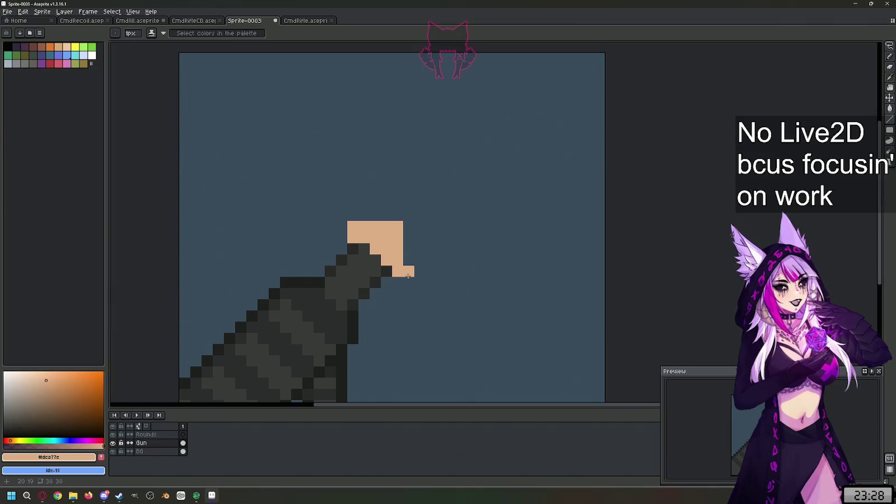
drag(408, 276, 409, 225)
click(398, 282)
click(409, 282)
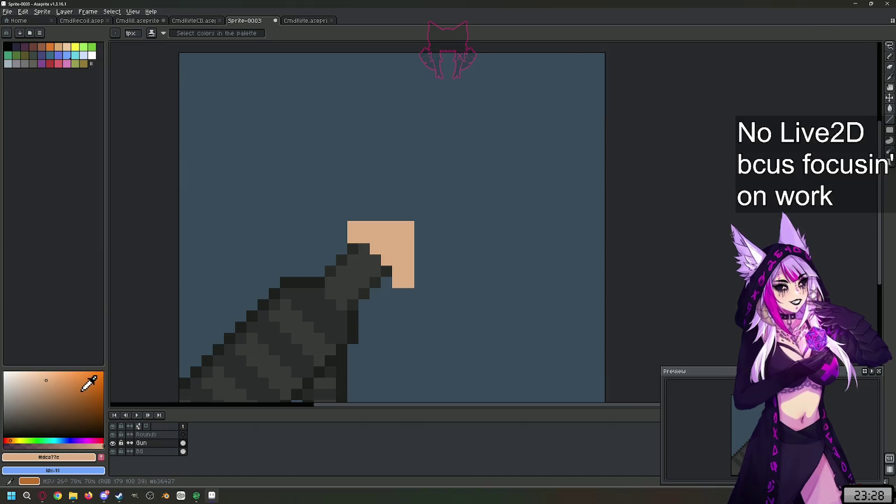
drag(364, 215, 398, 215)
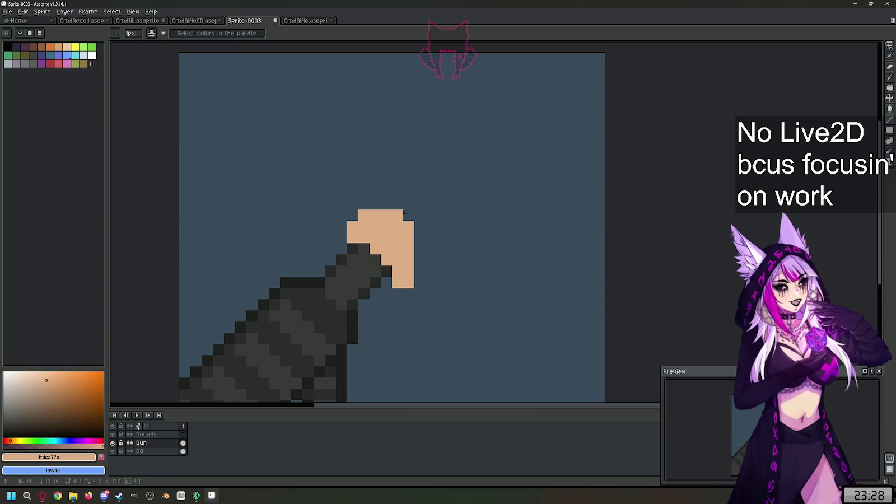
click(418, 229)
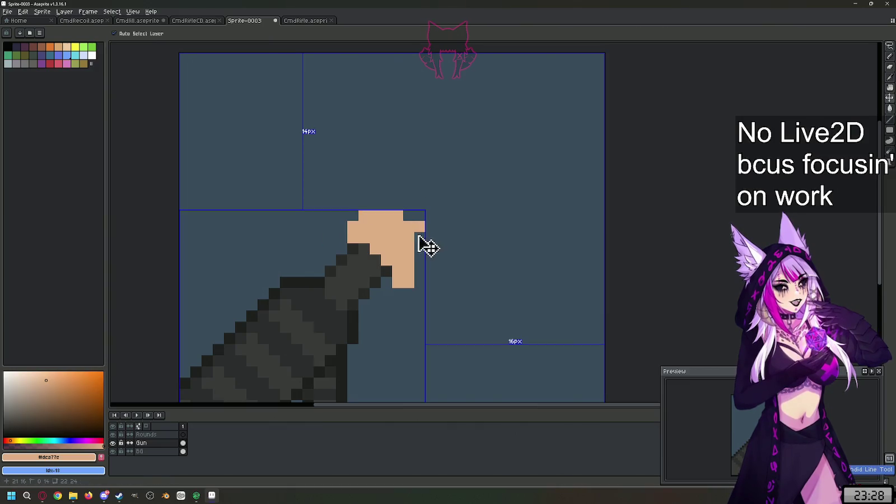
click(409, 215)
drag(421, 226, 420, 273)
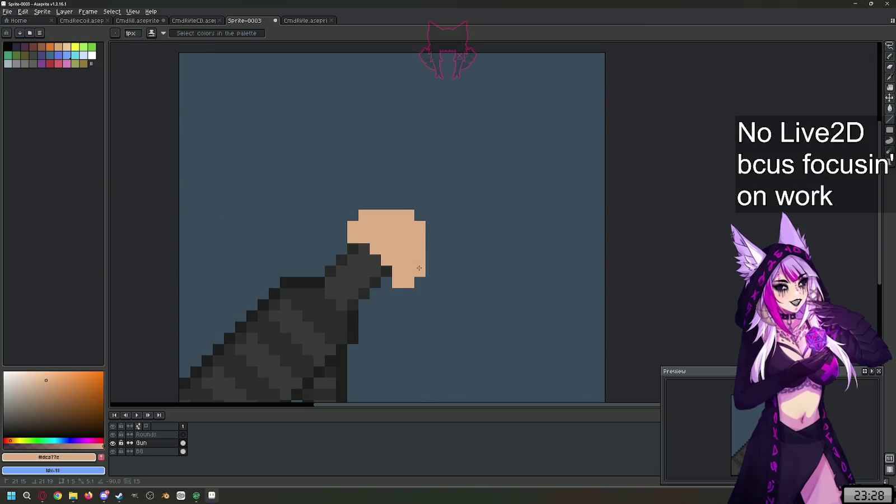
scroll(387, 193, down, 4)
scroll(386, 194, up, 4)
click(102, 391)
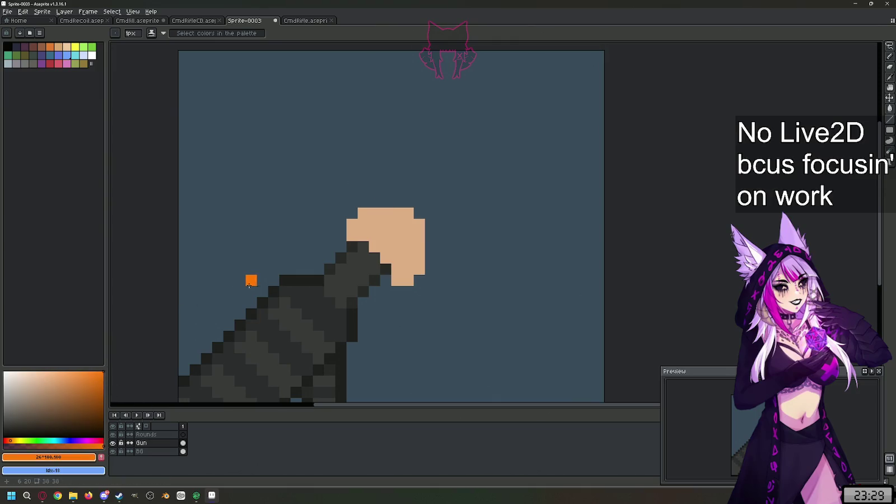
Step: Outline the top of the peach block in orange and erase stray pixels at the flash's bottom tip
mouse_move(342, 232)
mouse_down()
mouse_move(367, 202)
mouse_move(419, 213)
mouse_move(430, 270)
mouse_move(397, 294)
mouse_up()
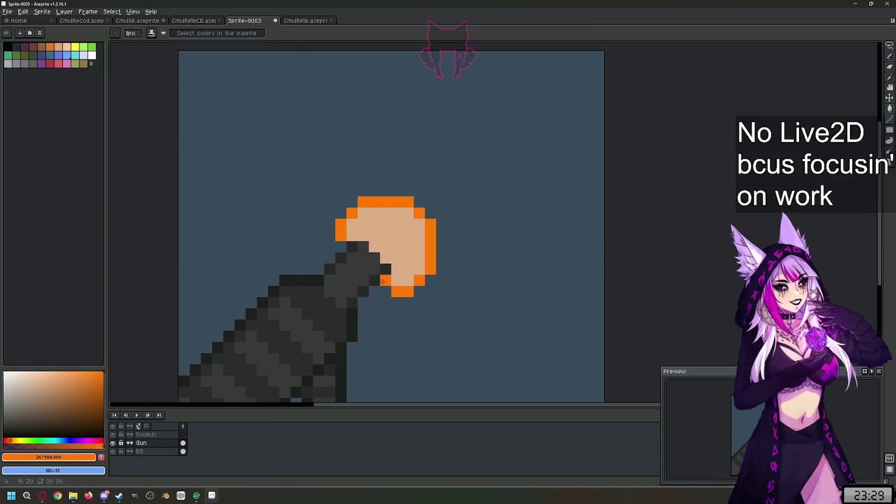
scroll(428, 260, down, 1)
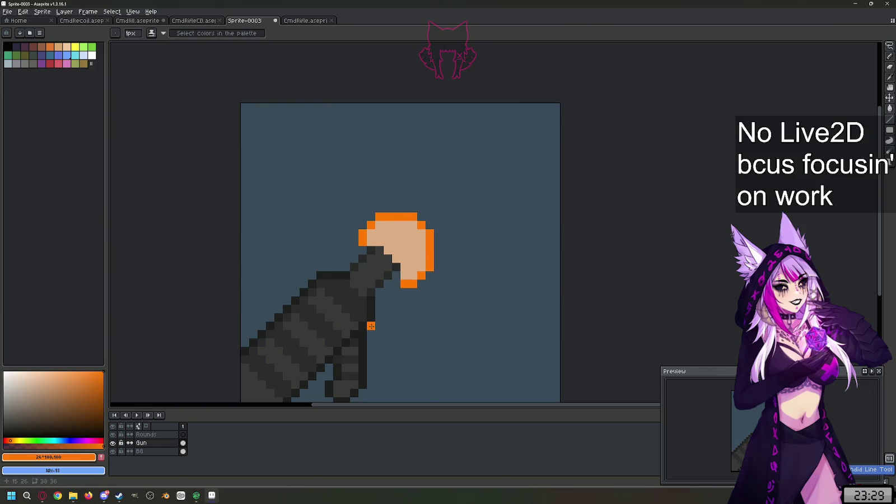
key(e)
mouse_move(404, 276)
mouse_down()
mouse_move(414, 285)
mouse_move(405, 275)
mouse_up()
key(b)
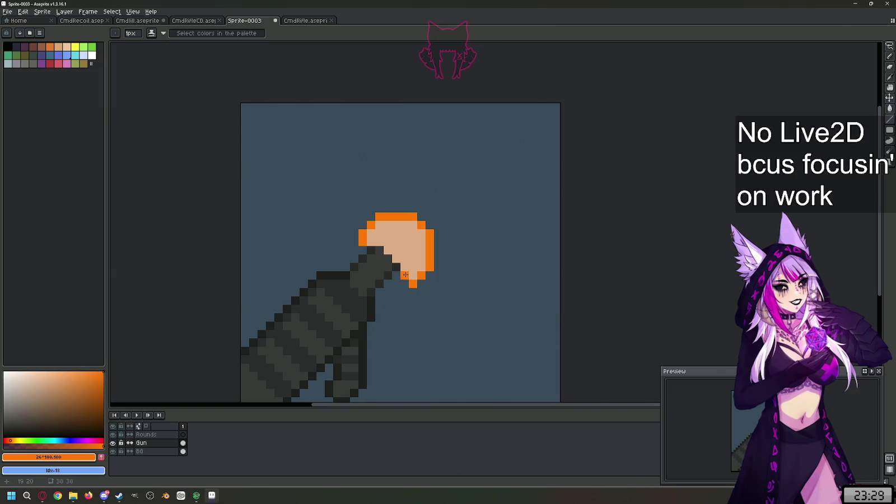
Step: Choose a pale peach colour and paint a highlight stroke across the flash
scroll(447, 325, down, 1)
scroll(413, 286, up, 1)
click(60, 380)
drag(60, 380, 37, 371)
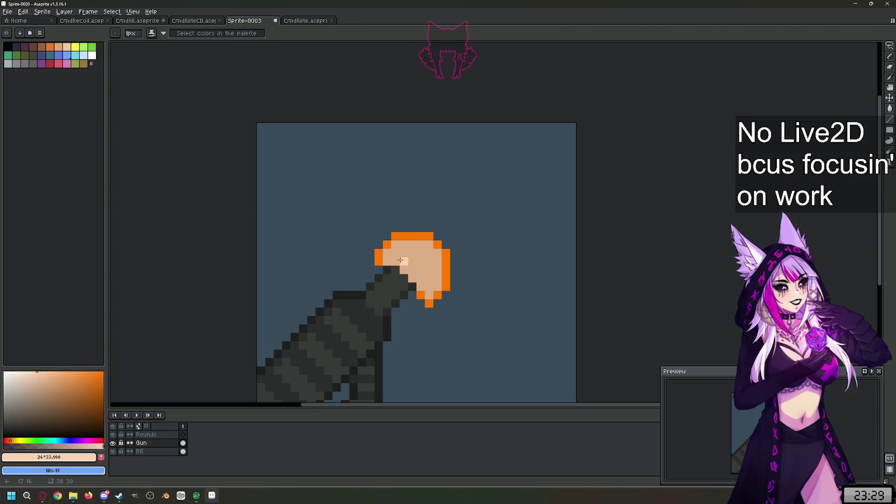
scroll(392, 260, up, 1)
drag(392, 260, 446, 269)
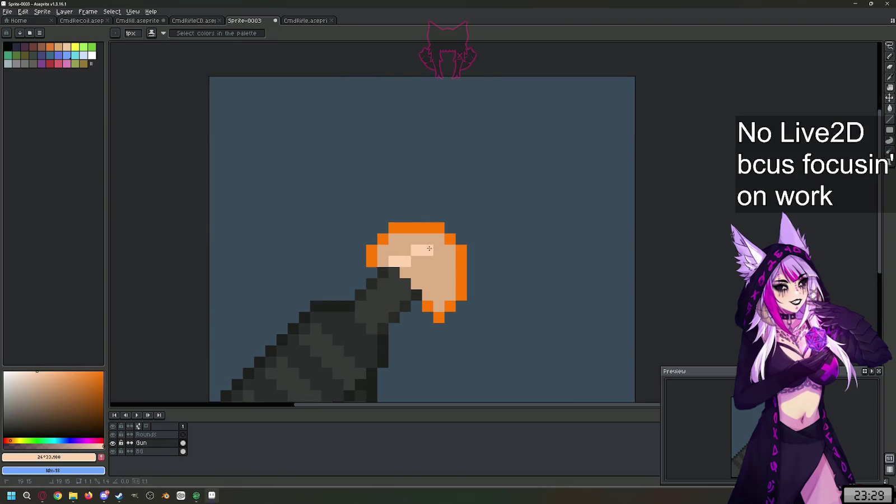
Step: Sample bright orange from the flash and bucket-fill the tip and highlight areas orange
click(15, 435)
click(435, 266)
key(g)
click(432, 274)
click(426, 251)
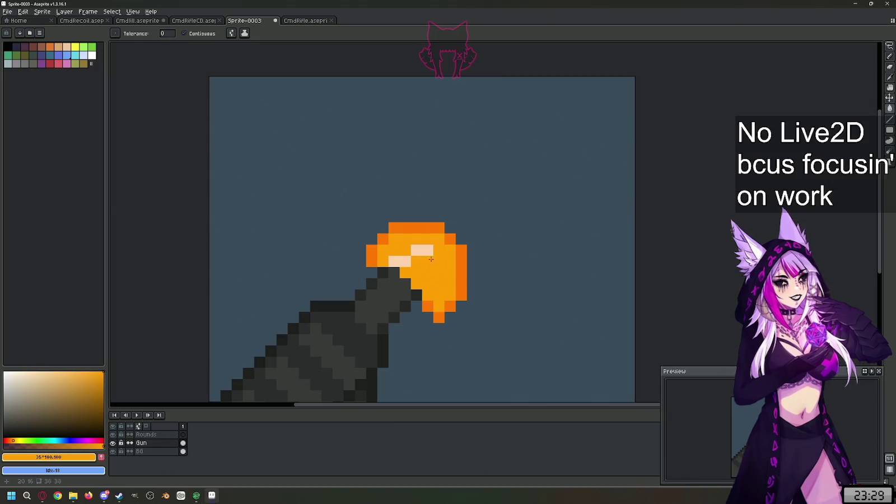
click(395, 261)
Step: Pick a pale peach and outline a highlight region across and down the flash
key(i)
click(61, 371)
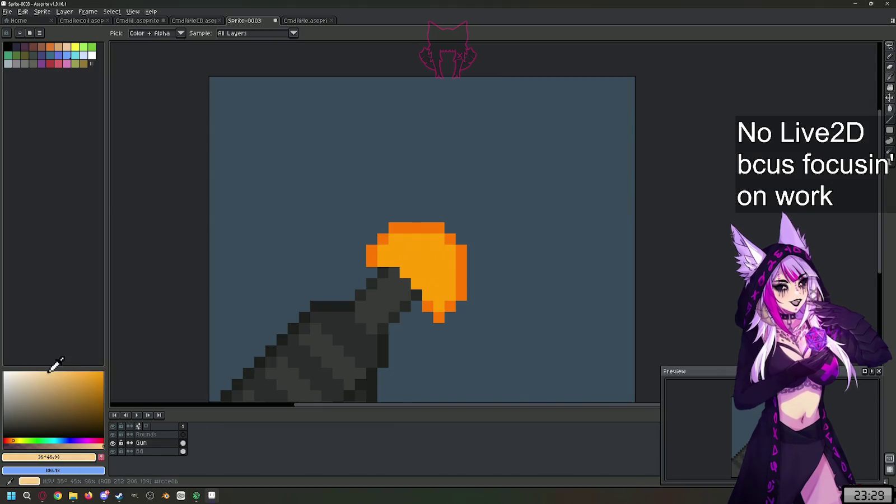
key(b)
click(405, 261)
scroll(405, 261, up, 1)
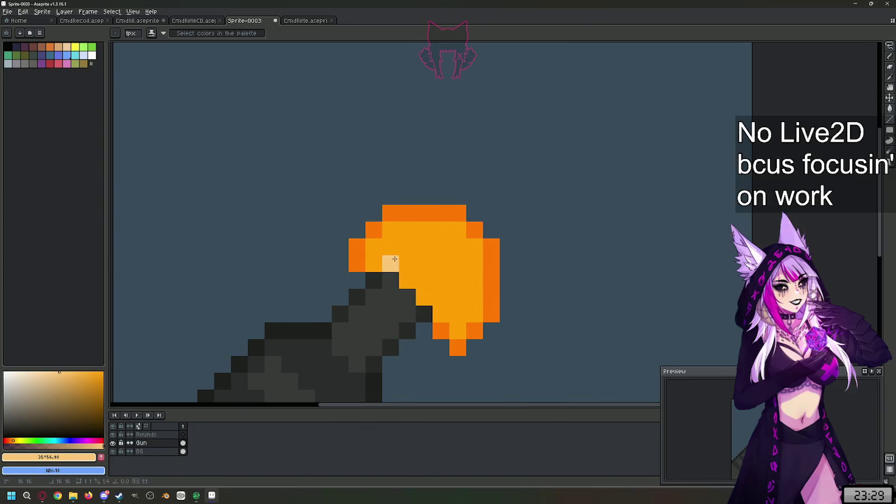
click(406, 245)
shift+click(441, 247)
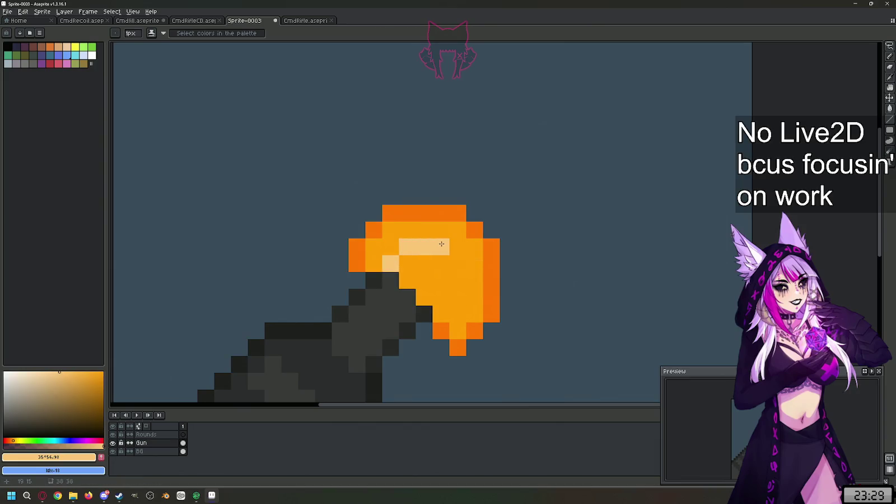
shift+click(458, 298)
shift+click(428, 295)
Step: Bucket-fill the inside of the pale outline with peach, including a leftover orange pixel
key(g)
click(424, 272)
scroll(442, 315, down, 3)
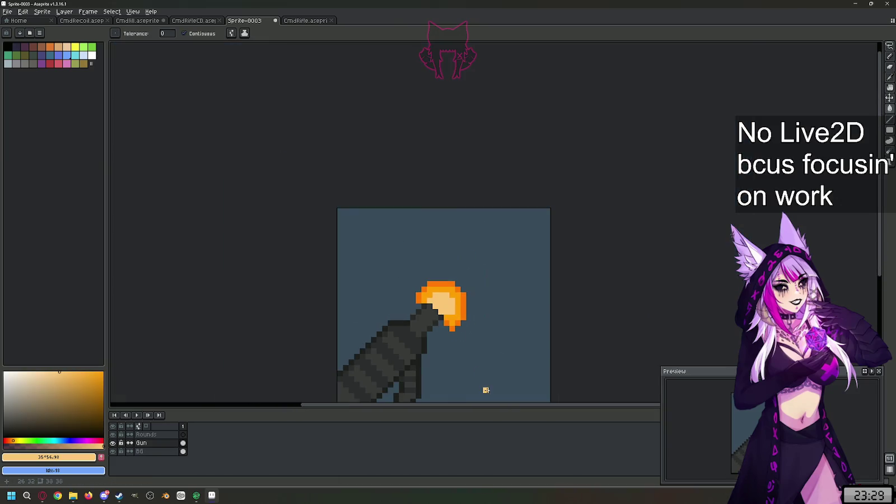
scroll(484, 390, up, 2)
click(427, 269)
key(b)
scroll(465, 318, down, 3)
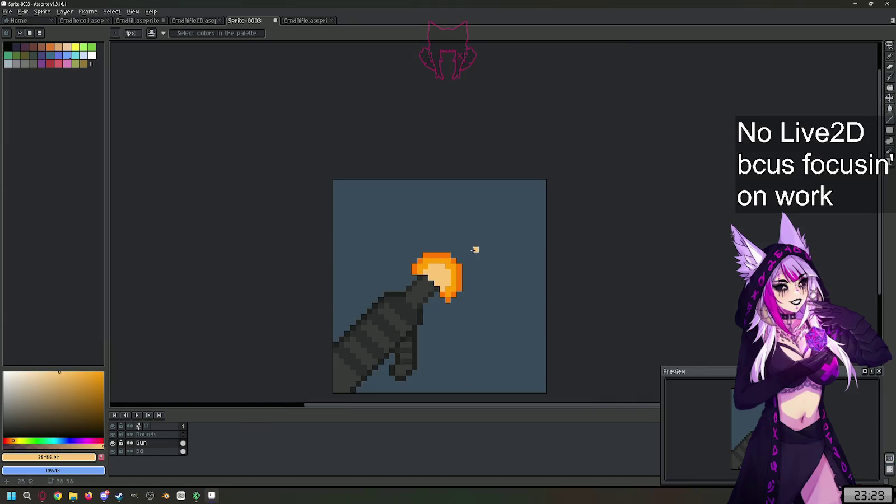
scroll(475, 249, up, 1)
scroll(475, 249, up, 1)
scroll(475, 250, down, 1)
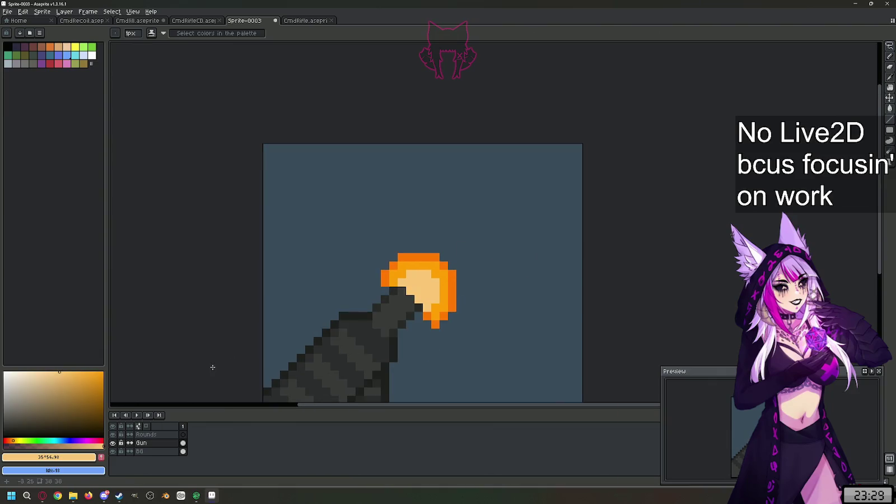
Step: Draw a 45° #FF9700 orange streak up-right from the flash, undoing a steep extra stroke
key(l)
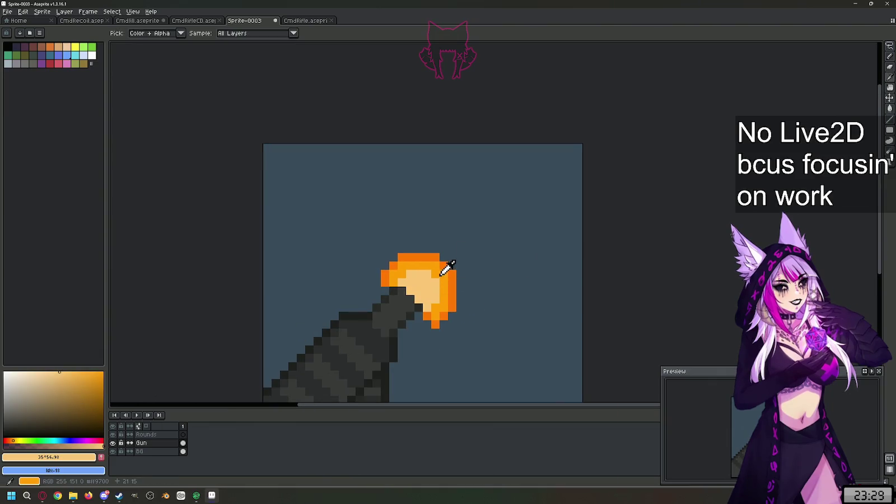
alt+click(448, 267)
scroll(518, 216, up, 2)
drag(401, 265, 486, 183)
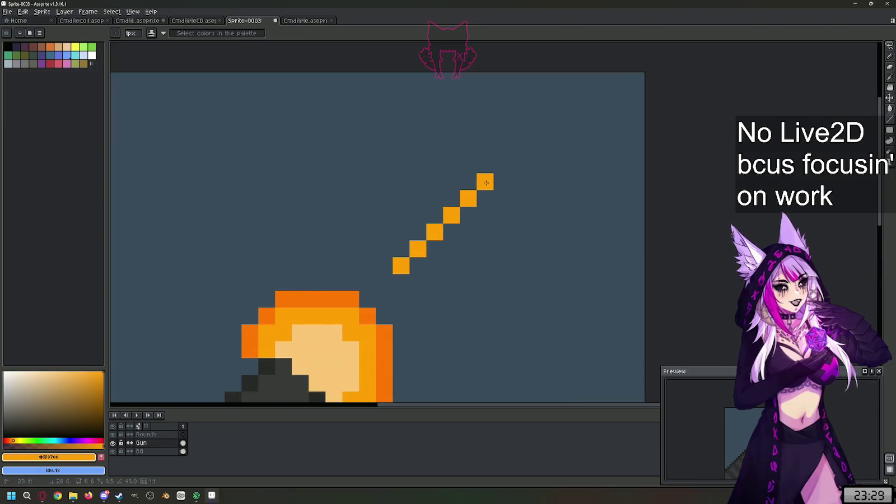
scroll(486, 183, down, 2)
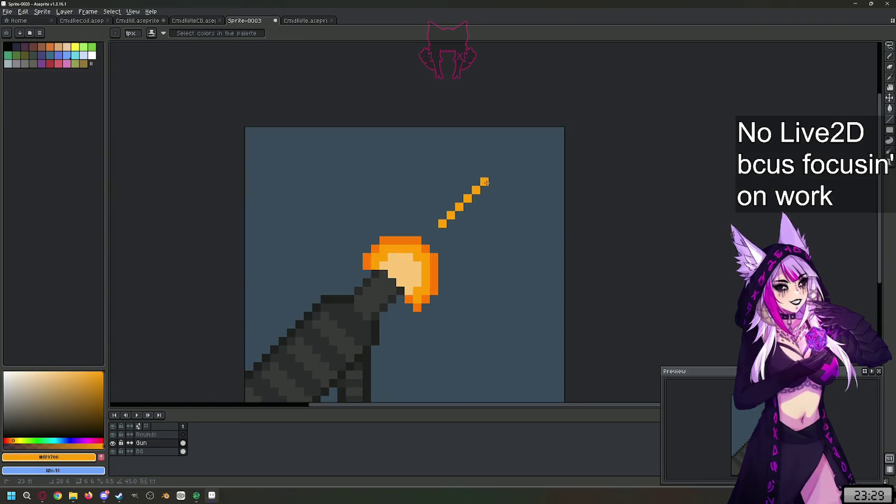
mouse_move(417, 216)
mouse_down()
mouse_move(437, 156)
mouse_move(467, 165)
mouse_up()
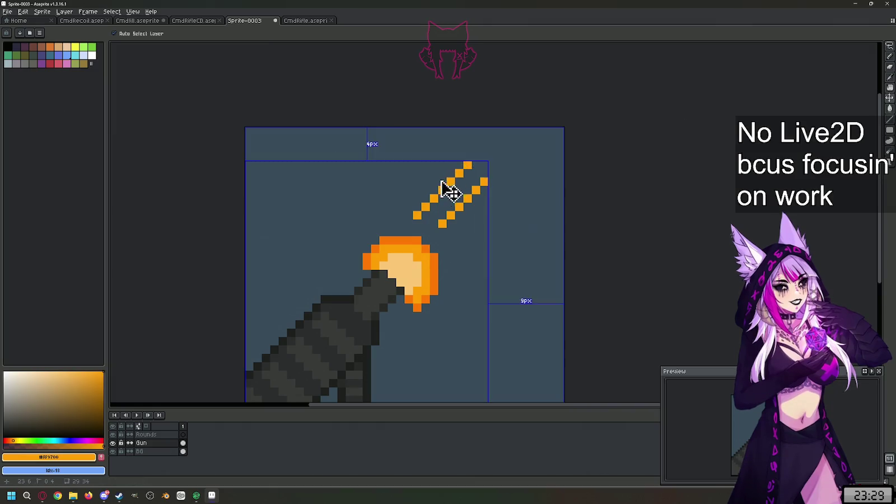
key(ctrl+z)
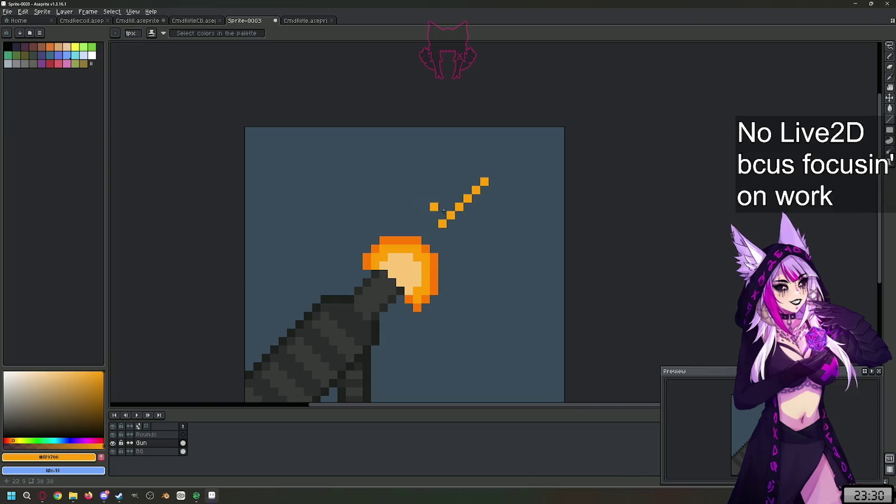
Step: Add more clean 45° orange streaks above the flash, one reaching toward the top-right corner
drag(459, 232, 518, 182)
key(ctrl+z)
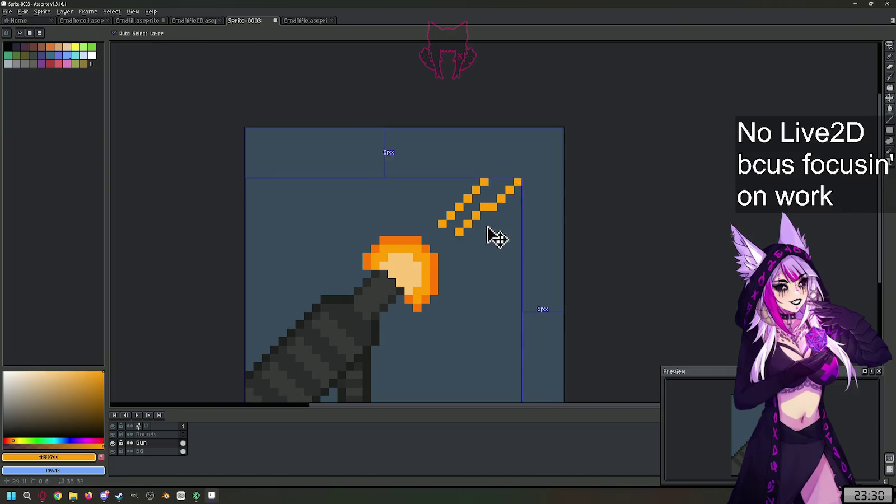
drag(468, 232, 516, 188)
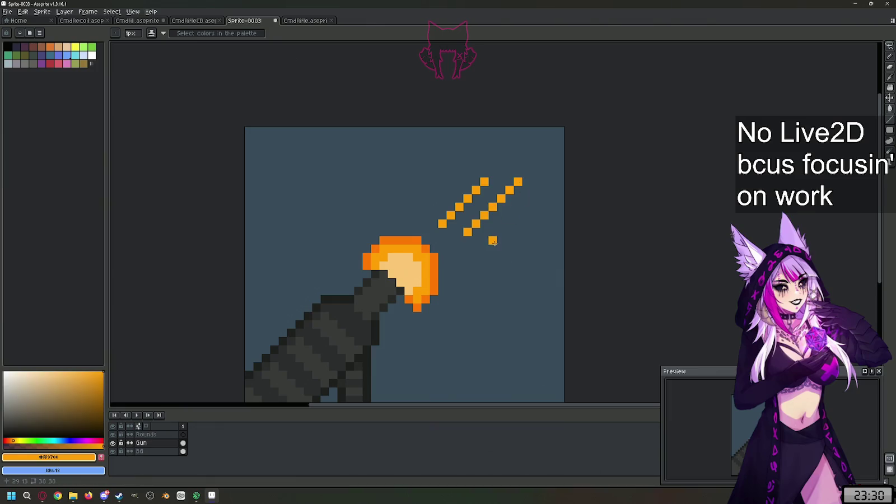
drag(417, 215, 441, 188)
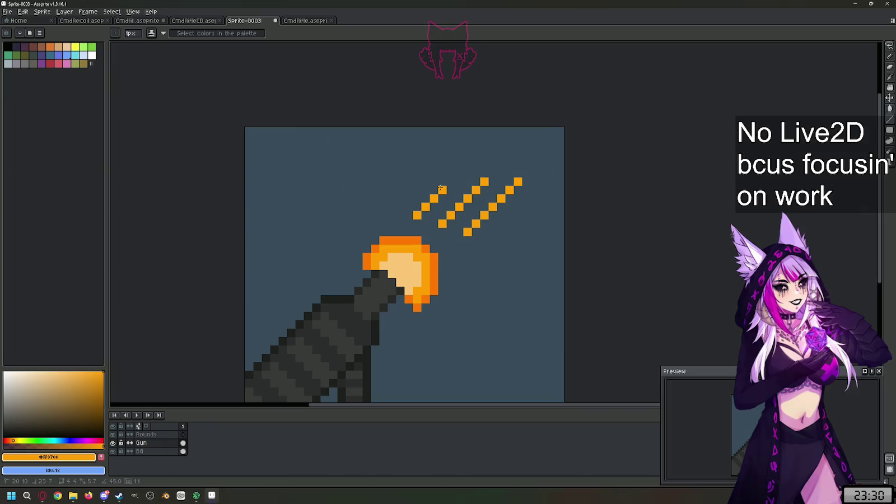
click(459, 231)
mouse_move(468, 163)
mouse_down()
mouse_move(485, 146)
mouse_move(543, 139)
mouse_up()
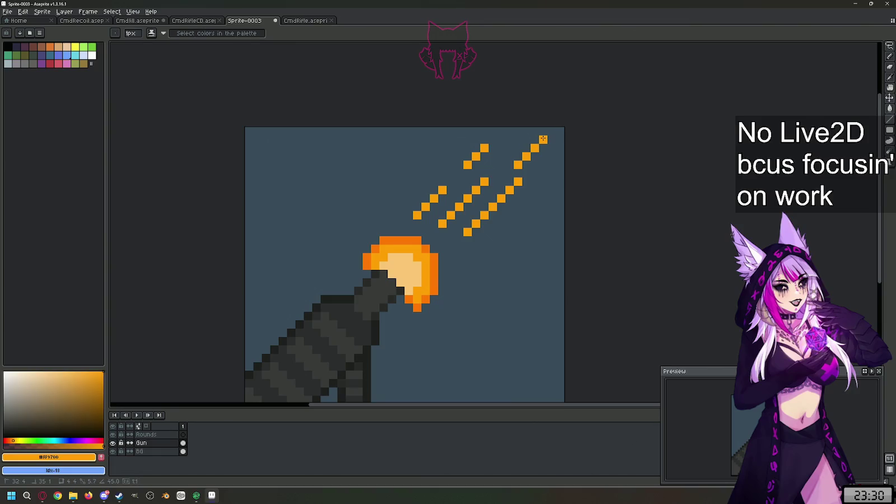
scroll(525, 249, down, 1)
scroll(526, 248, down, 1)
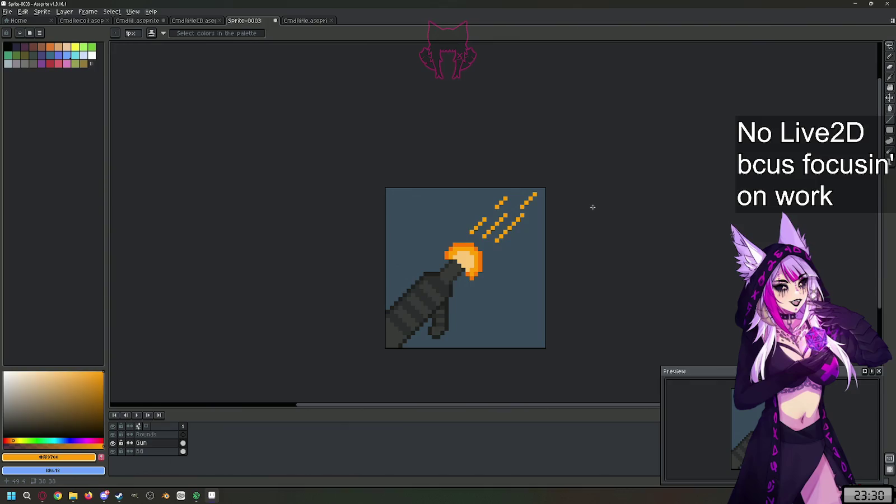
scroll(509, 235, up, 1)
scroll(548, 230, down, 1)
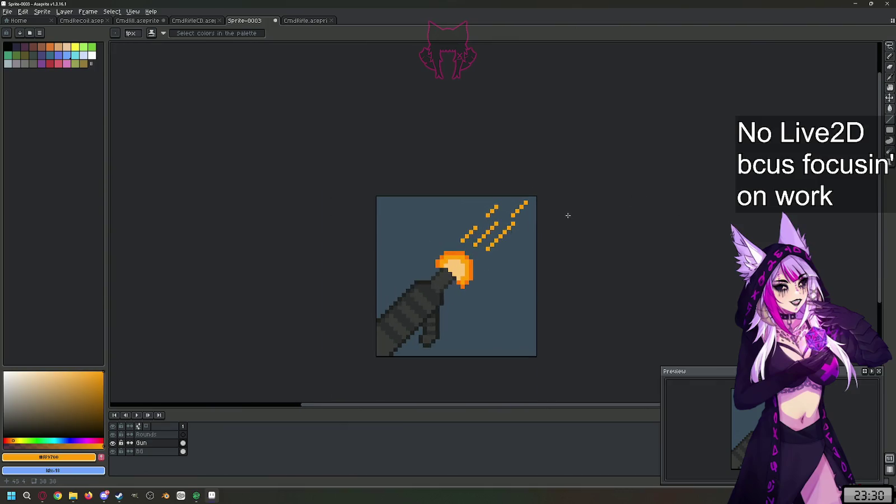
scroll(538, 230, up, 1)
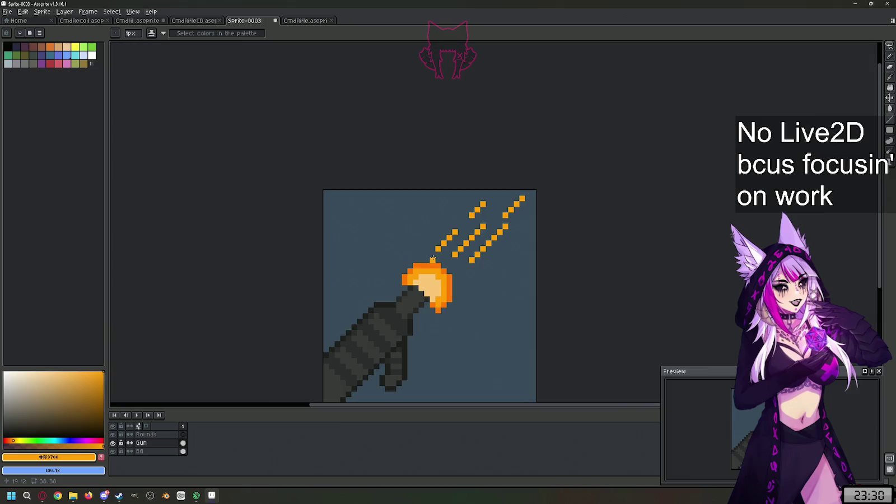
scroll(433, 259, up, 1)
key(shift+u)
Step: Thicken the left and middle spark streaks above the flash with darker orange lines and pixels
key(l)
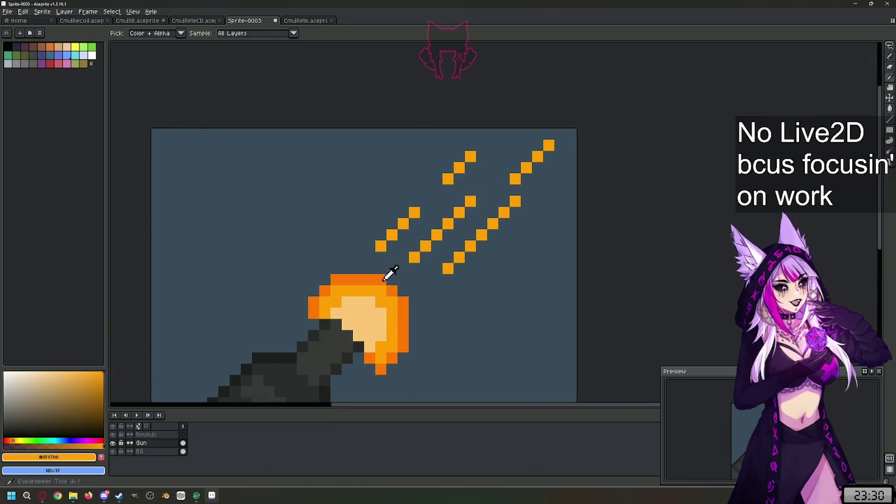
alt+click(383, 279)
click(414, 245)
mouse_move(391, 246)
mouse_down()
mouse_move(424, 212)
mouse_move(415, 213)
mouse_up()
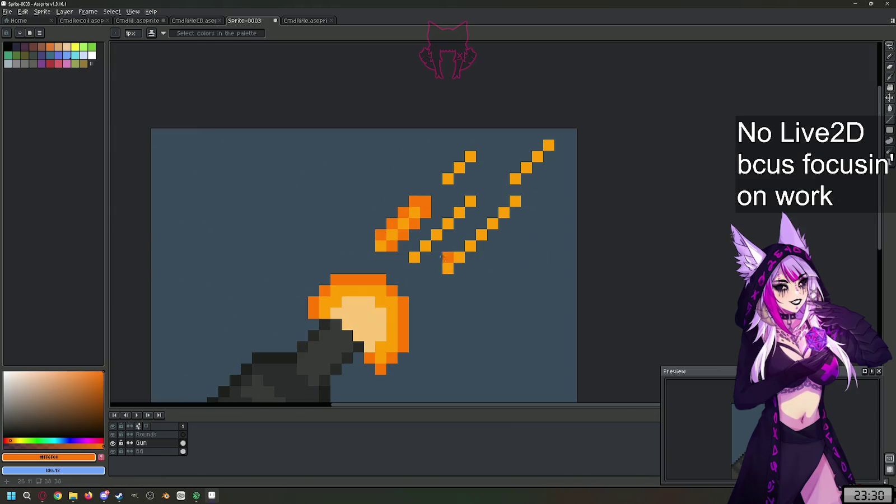
mouse_move(426, 258)
mouse_down()
mouse_move(475, 208)
mouse_move(421, 235)
mouse_up()
click(483, 190)
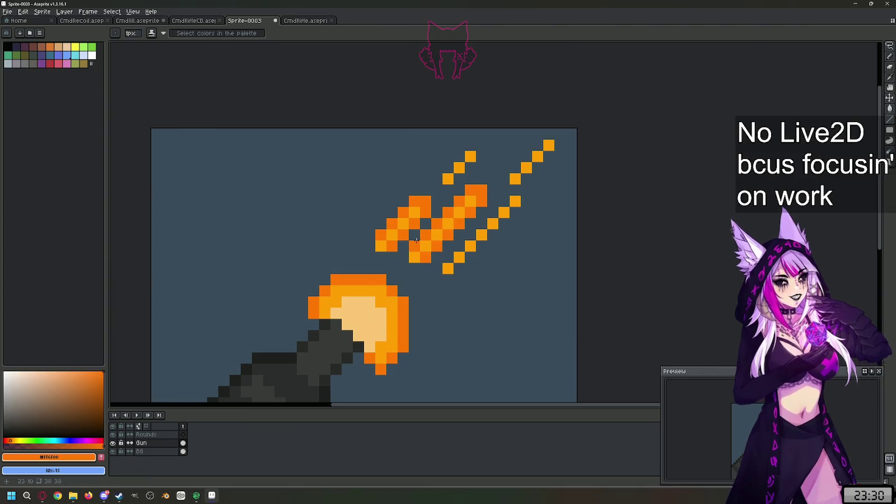
Step: Thicken the upper, top-right and lower streaks with darker orange, then zoom to review
drag(448, 168, 481, 156)
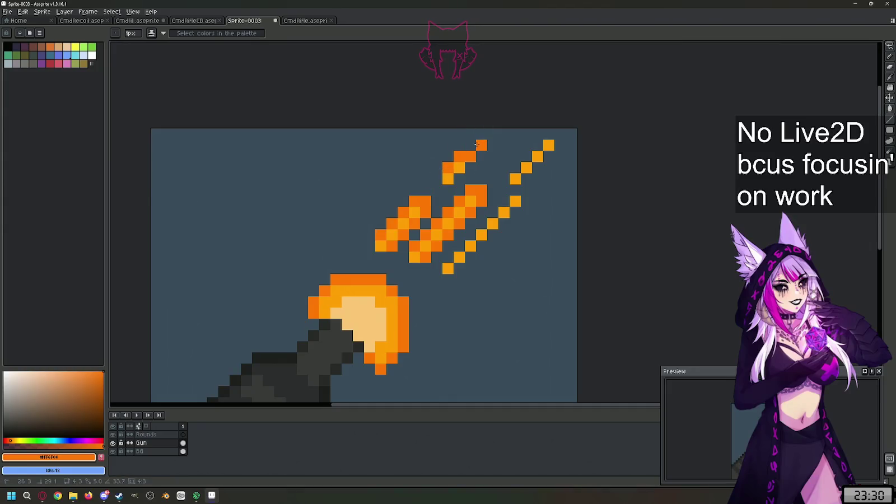
click(481, 145)
mouse_move(515, 168)
mouse_down()
mouse_move(548, 134)
mouse_move(526, 175)
mouse_up()
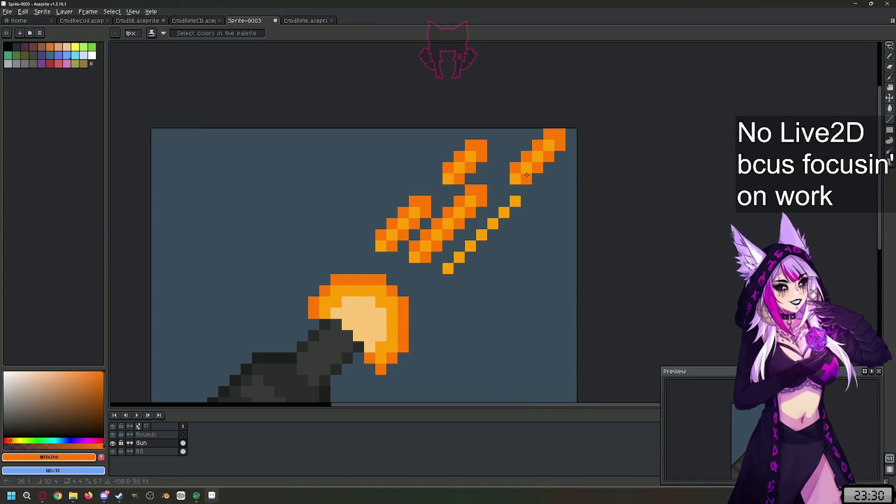
mouse_move(457, 252)
mouse_down()
mouse_move(513, 189)
mouse_move(528, 195)
mouse_move(461, 264)
mouse_up()
scroll(473, 254, down, 4)
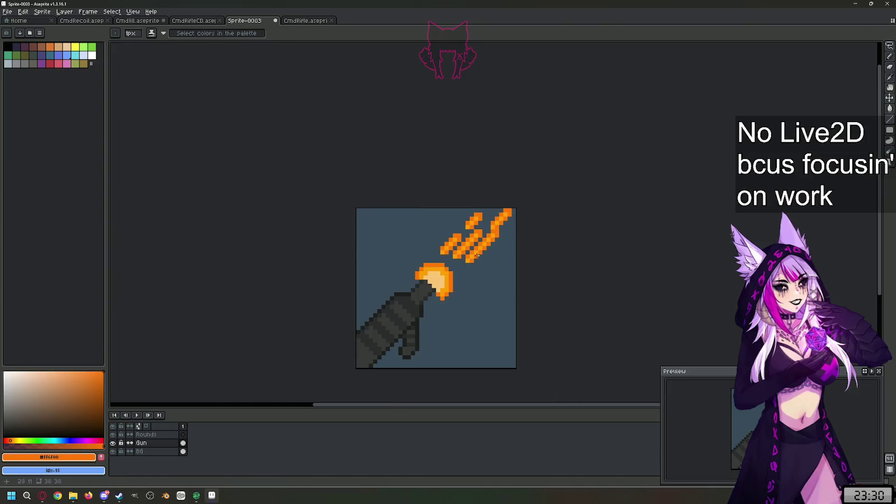
scroll(479, 277, up, 3)
scroll(479, 277, up, 1)
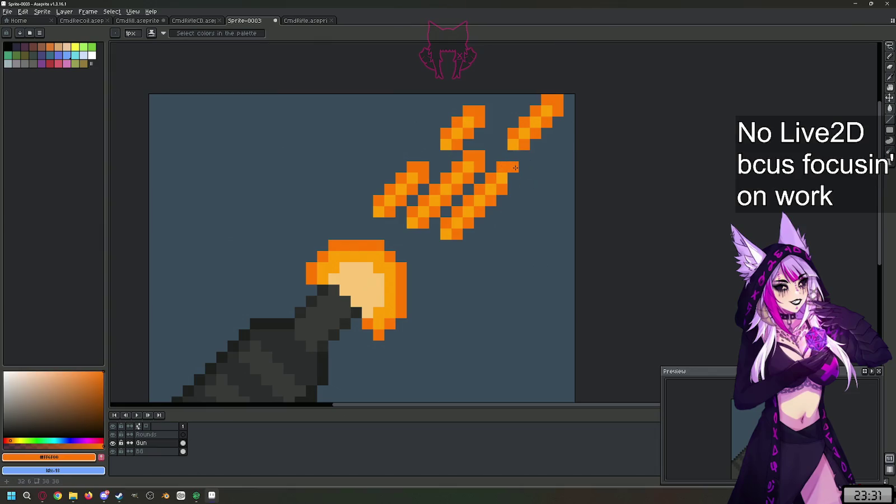
scroll(519, 246, down, 2)
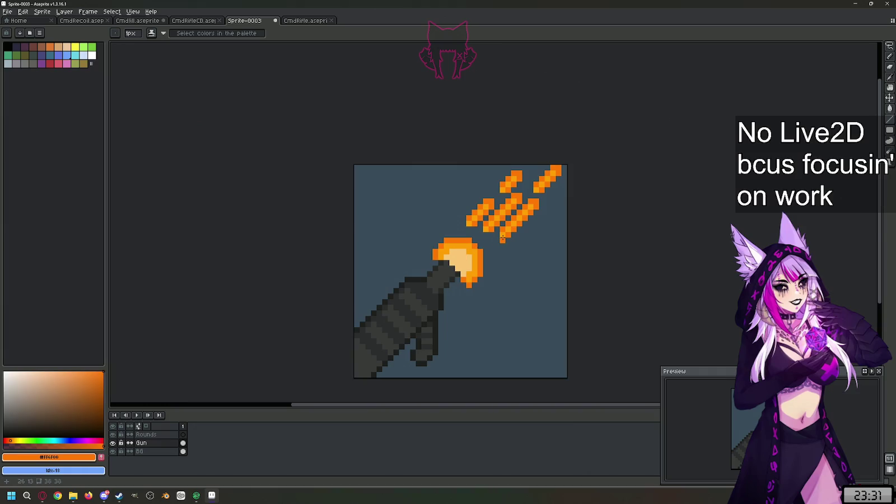
Step: Pick white and draw short white diagonal spark lines around the orange burst, redoing two misplaced ones
scroll(505, 233, up, 1)
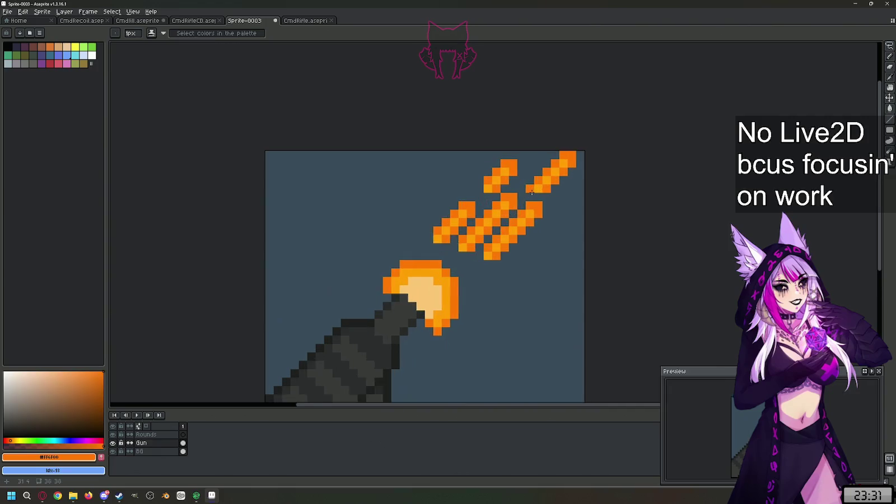
drag(70, 410, 5, 373)
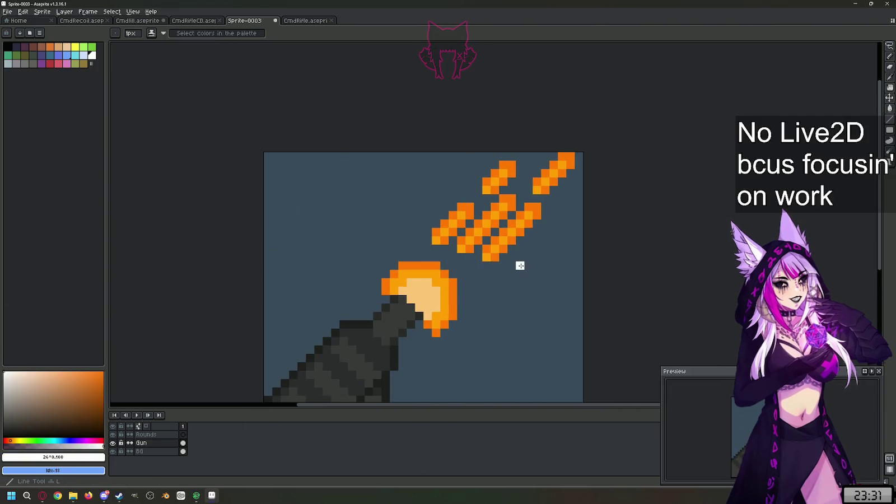
drag(512, 258, 477, 298)
key(ctrl+z)
drag(511, 267, 486, 290)
drag(561, 205, 546, 231)
key(ctrl+z)
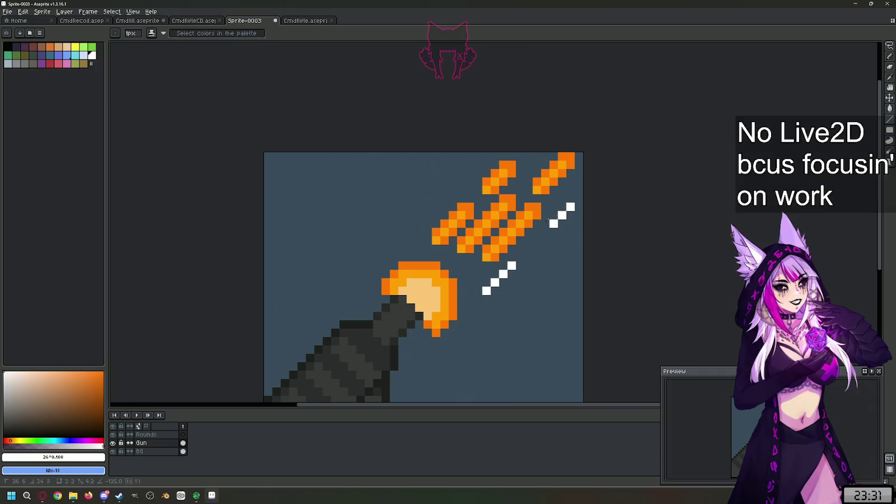
drag(471, 171, 402, 240)
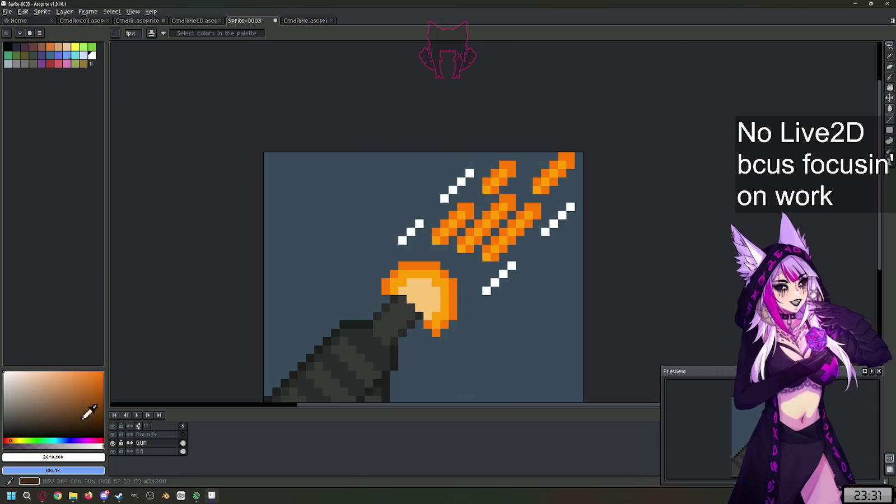
Step: On the BG layer, sample the dark background blue and choose a lighter blue for the glow
key(i)
click(154, 451)
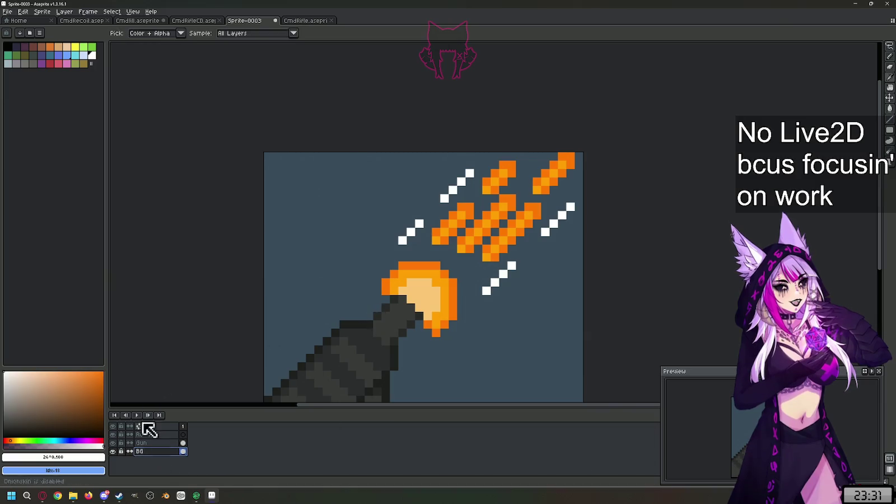
click(329, 296)
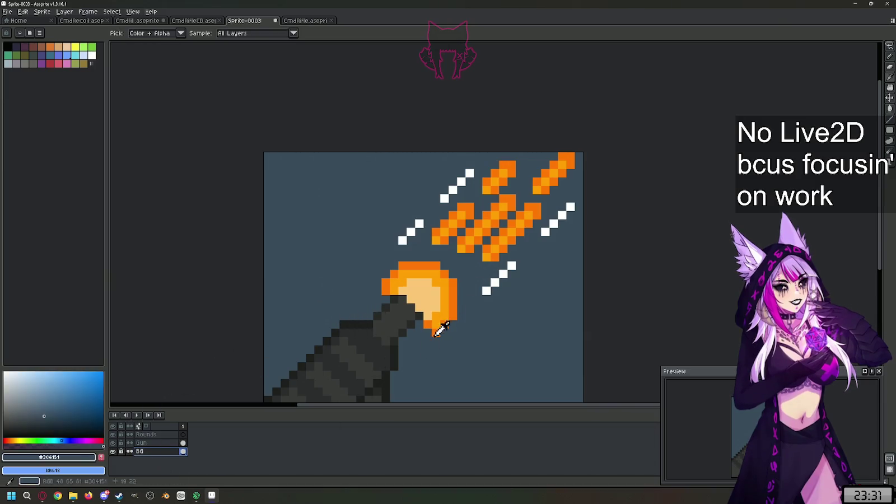
scroll(442, 328, down, 1)
scroll(457, 323, up, 1)
drag(43, 400, 40, 394)
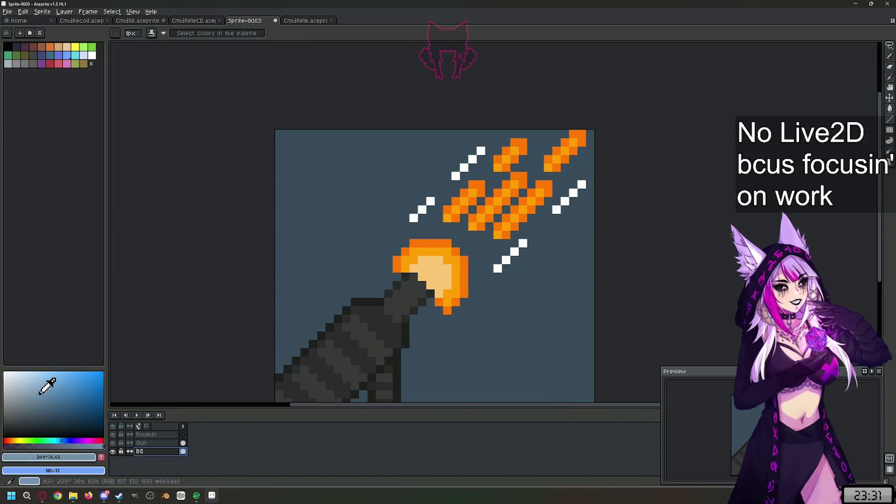
key(l)
mouse_move(363, 268)
mouse_down()
mouse_move(455, 360)
mouse_move(491, 309)
mouse_up()
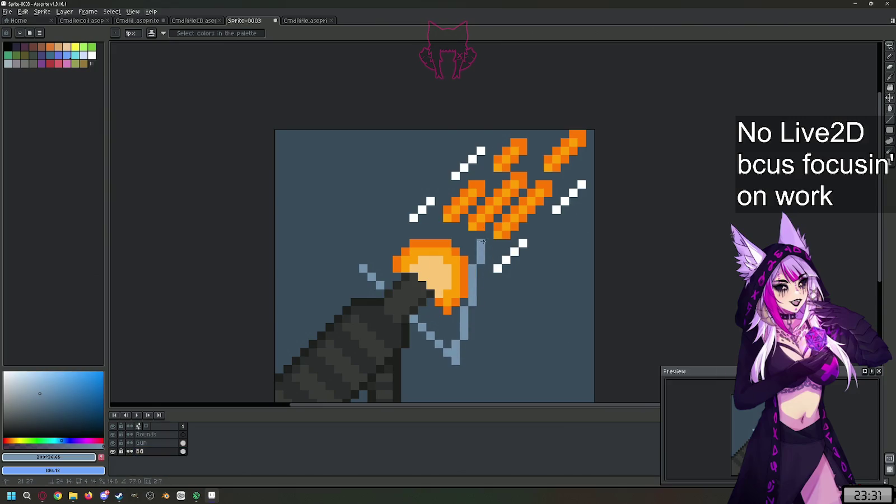
key(ctrl+z)
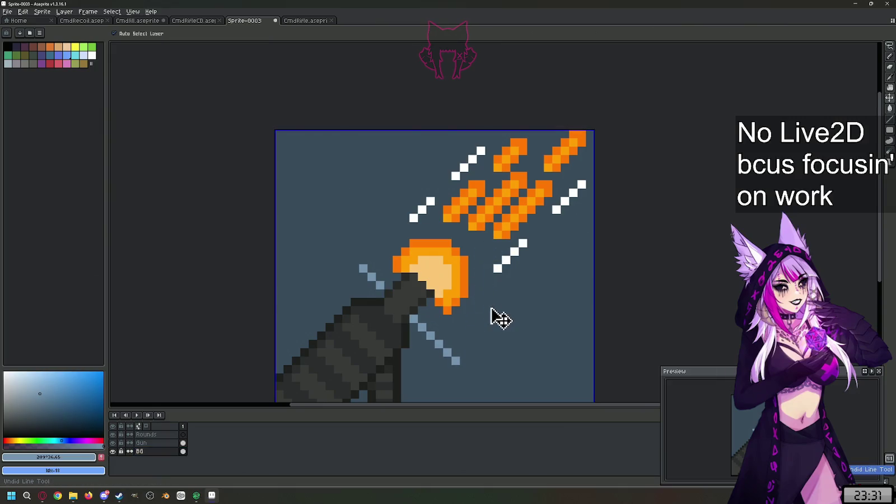
key(ctrl+z)
Step: Paint a light-blue glow blob around the muzzle with a 3px Pencil
key(b)
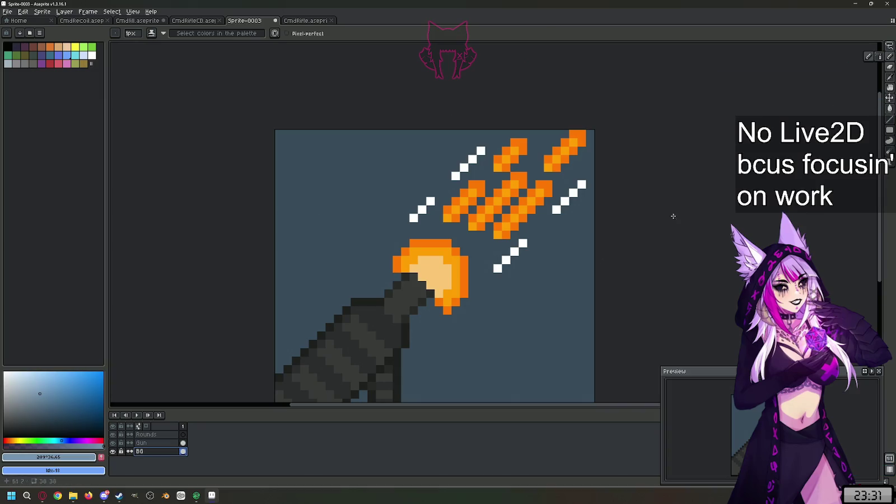
click(130, 33)
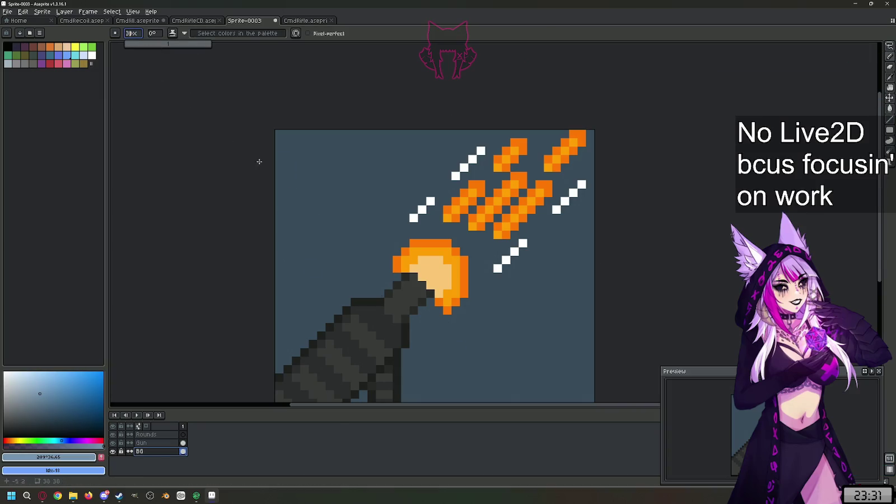
drag(445, 336, 364, 272)
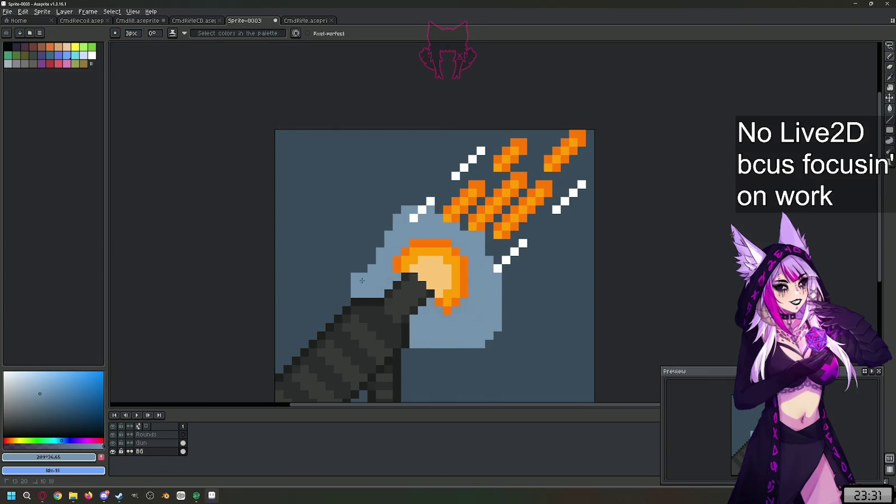
drag(364, 272, 475, 300)
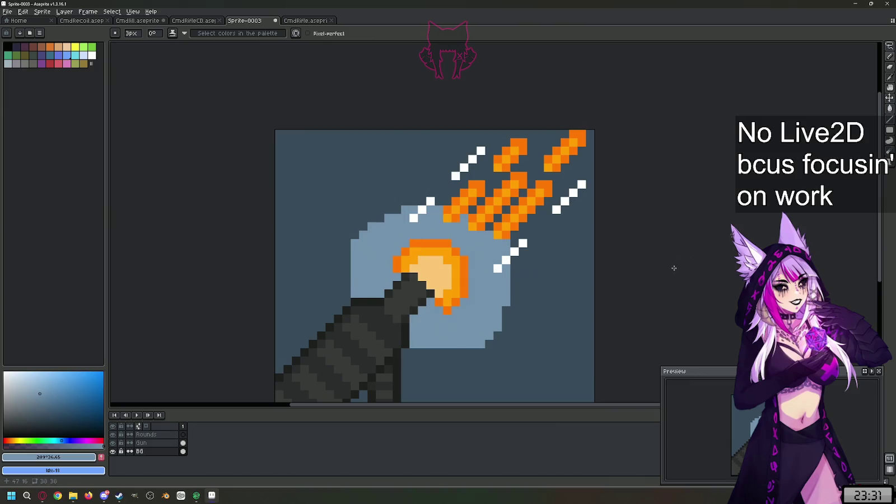
scroll(493, 260, down, 1)
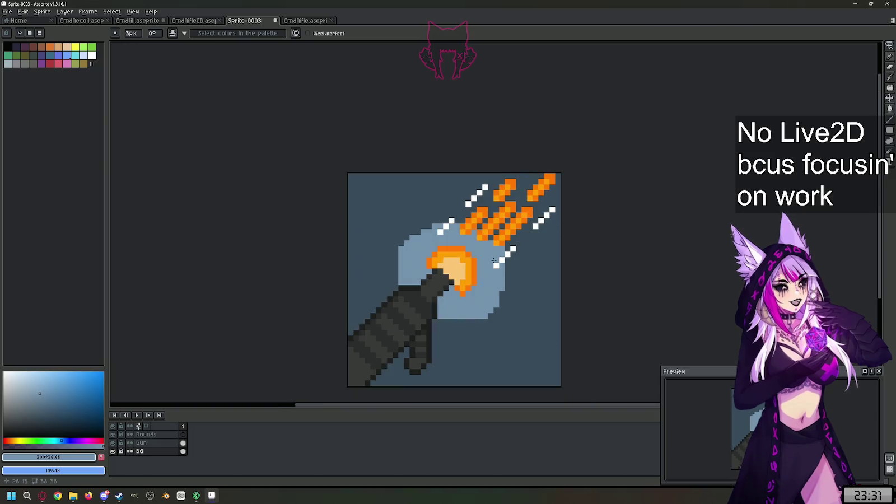
click(510, 283)
Step: Remove the stray light-blue patch and a trial pale-blue patch right of the glow
key(ctrl+z)
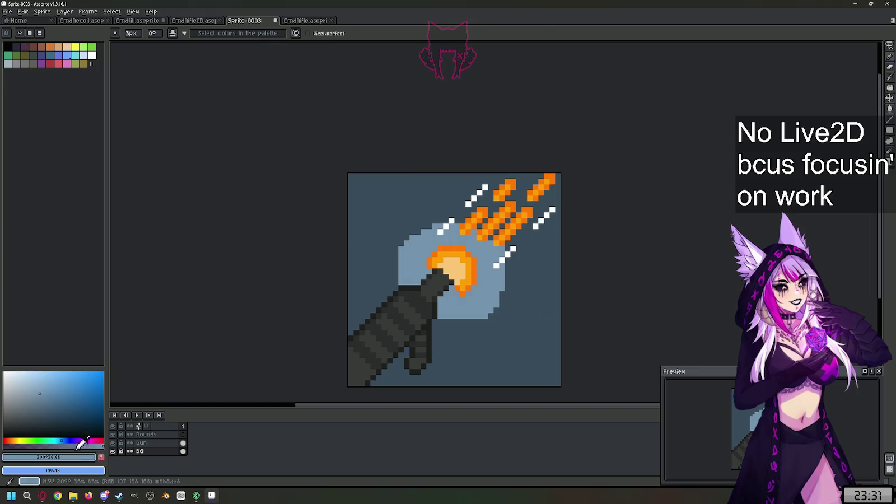
drag(50, 394, 28, 388)
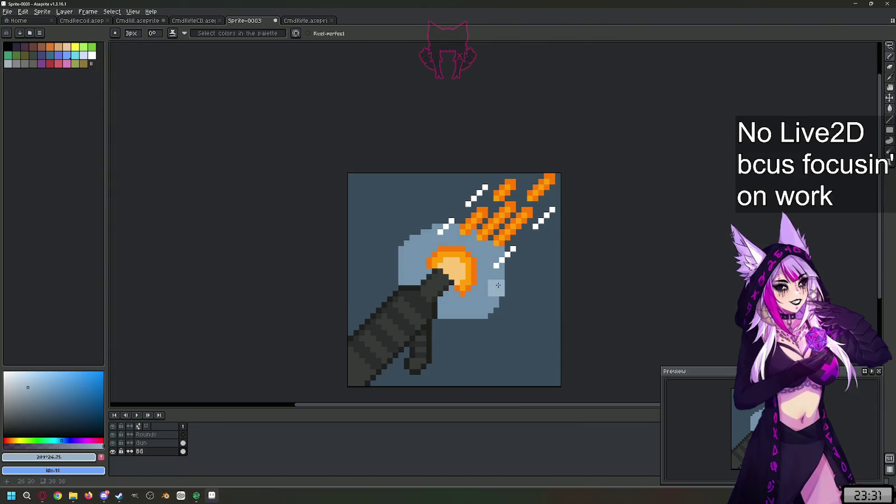
drag(511, 261, 509, 286)
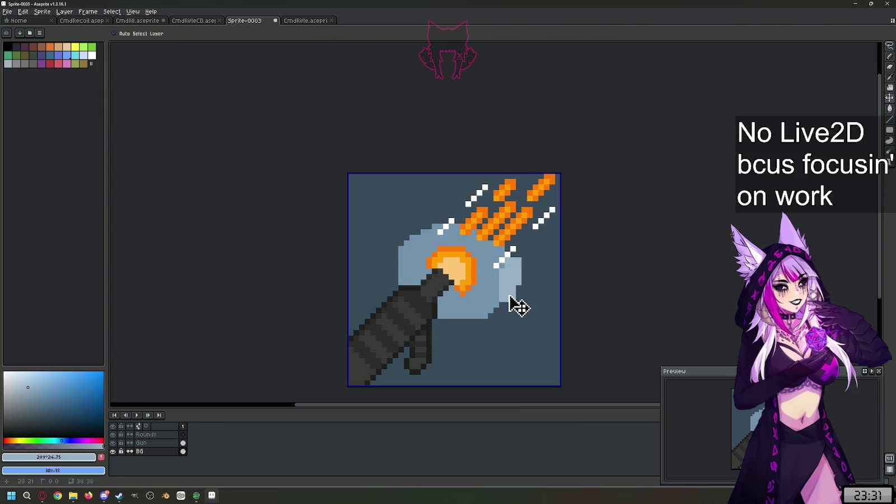
key(ctrl+z)
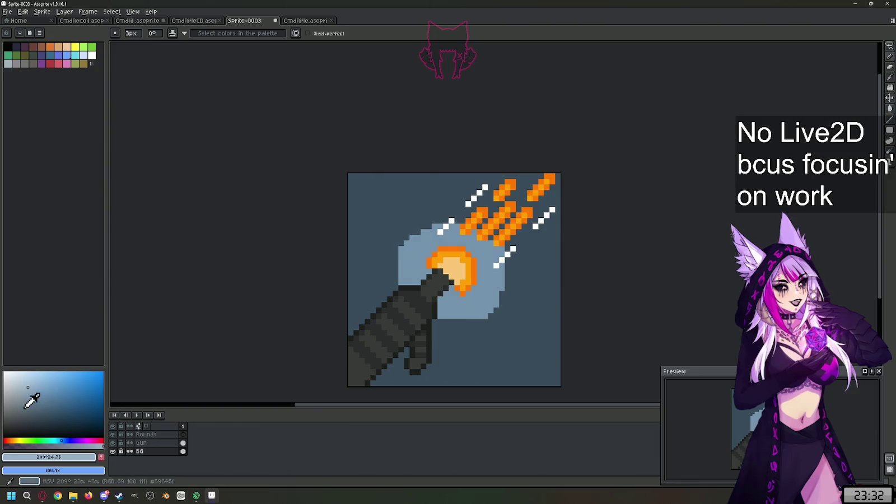
Step: Paint a darker mid-blue ring around the pale glow, then resample the glow's light blue
key(l)
alt+click(446, 300)
click(38, 411)
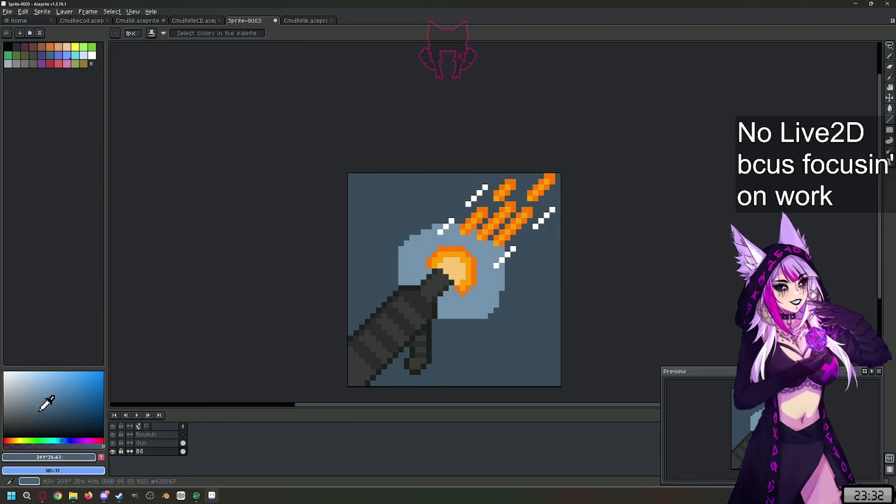
key(b)
mouse_move(500, 296)
mouse_down()
mouse_move(433, 325)
mouse_move(511, 268)
mouse_up()
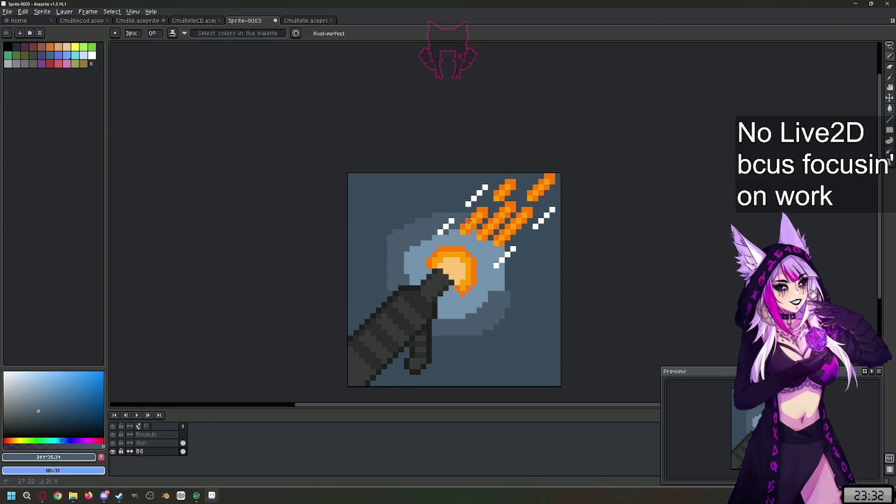
scroll(501, 300, down, 1)
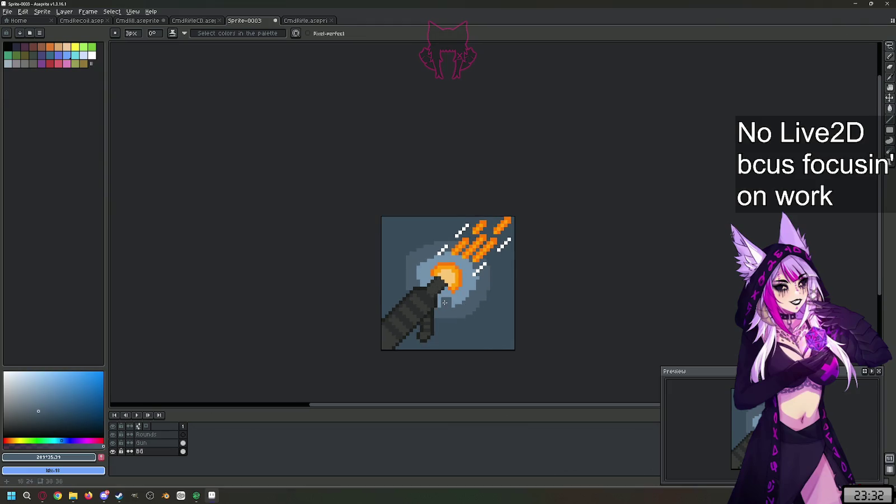
scroll(445, 303, up, 1)
scroll(445, 303, up, 1)
scroll(445, 303, down, 1)
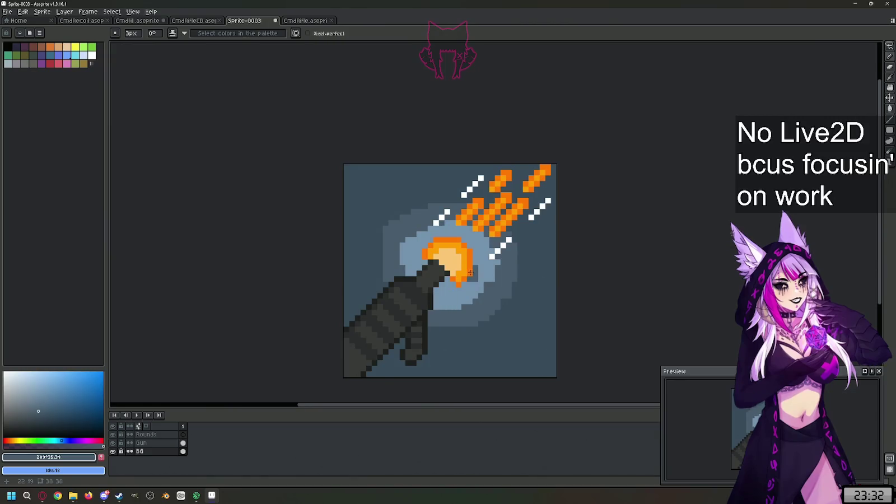
alt+click(455, 294)
key(l)
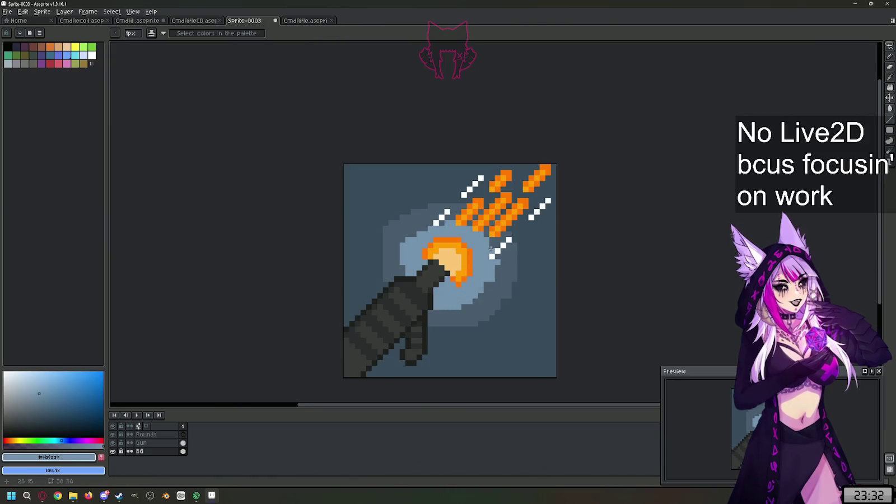
Step: With a 3px brush, widen the light-blue glow around the muzzle on all sides
drag(140, 37, 167, 68)
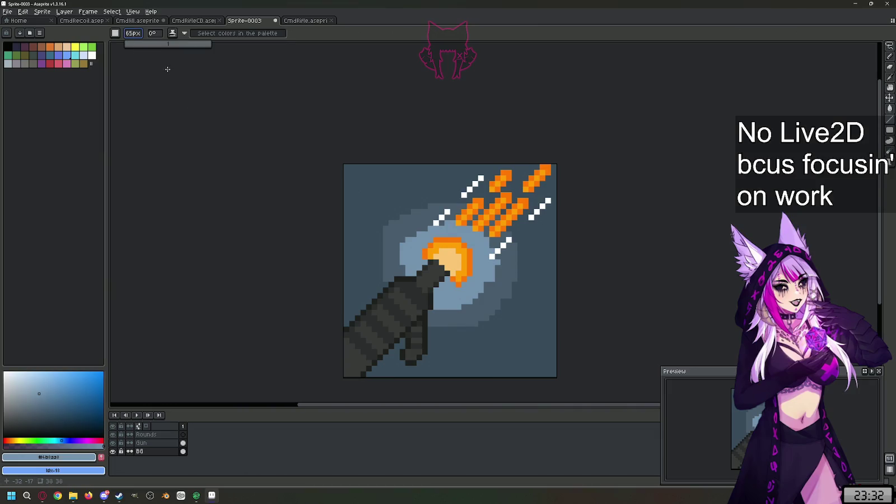
text(3)
key(Return)
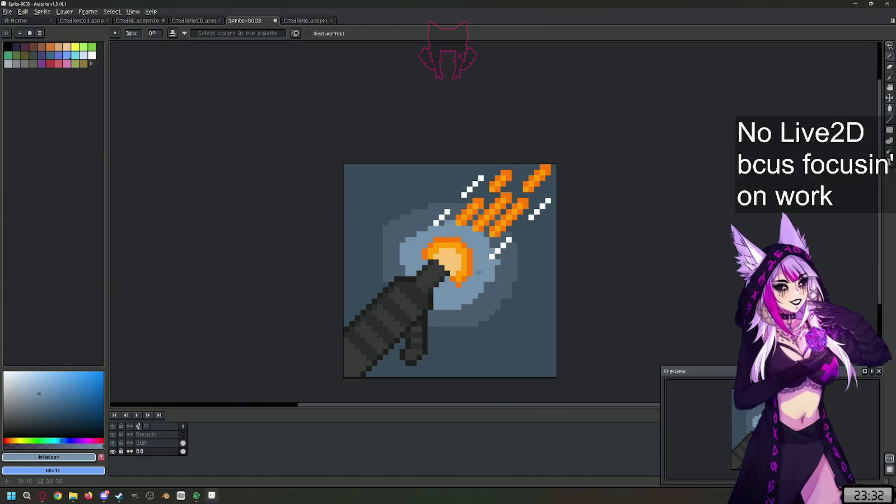
mouse_move(504, 277)
mouse_down()
mouse_move(482, 308)
mouse_move(431, 325)
mouse_up()
drag(395, 286, 505, 255)
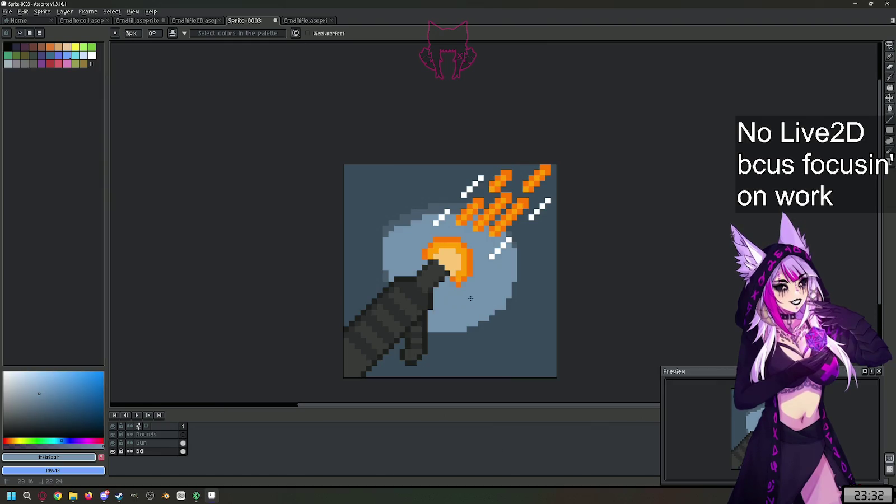
drag(470, 298, 447, 337)
mouse_move(387, 281)
mouse_down()
mouse_move(392, 227)
mouse_move(457, 209)
mouse_move(484, 212)
mouse_move(510, 277)
mouse_move(485, 319)
mouse_up()
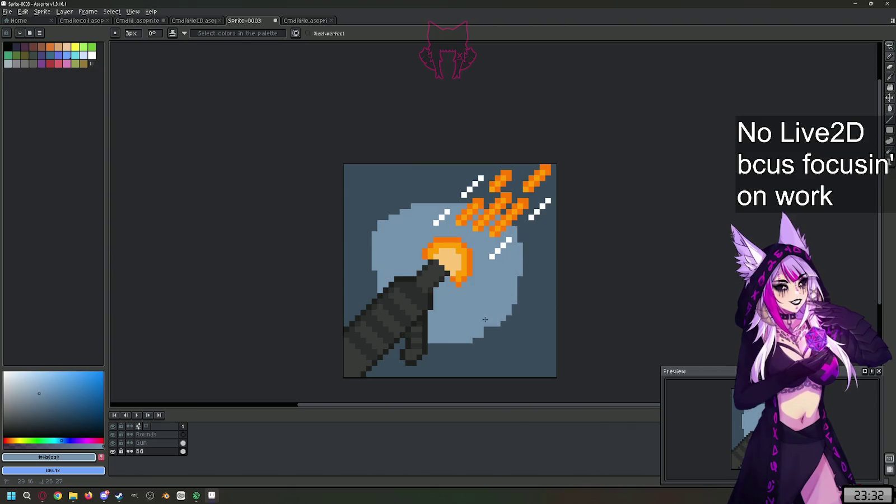
mouse_move(391, 236)
mouse_down()
mouse_move(417, 199)
mouse_move(512, 208)
mouse_move(533, 294)
mouse_move(425, 331)
mouse_up()
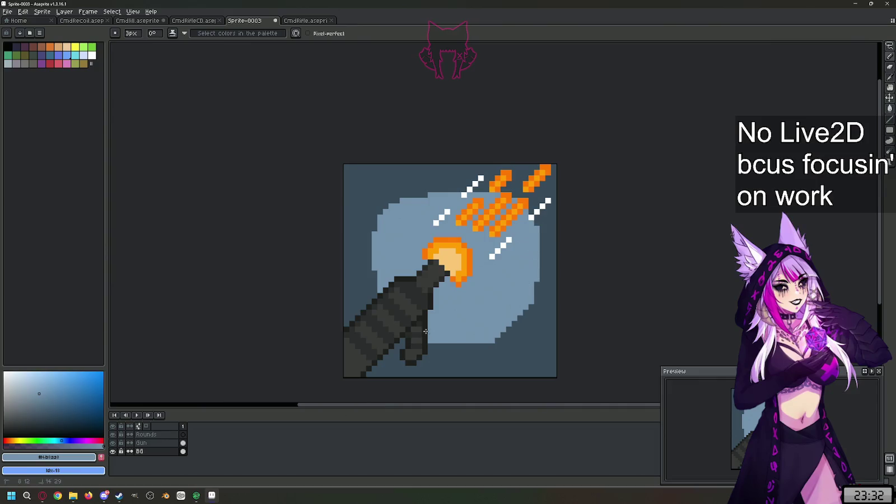
drag(393, 278, 468, 247)
mouse_move(412, 213)
mouse_down()
mouse_move(451, 188)
mouse_move(510, 226)
mouse_up()
Step: Pick a darker blue and paint a ring along the glow's lower-right and upper-left edges
key(i)
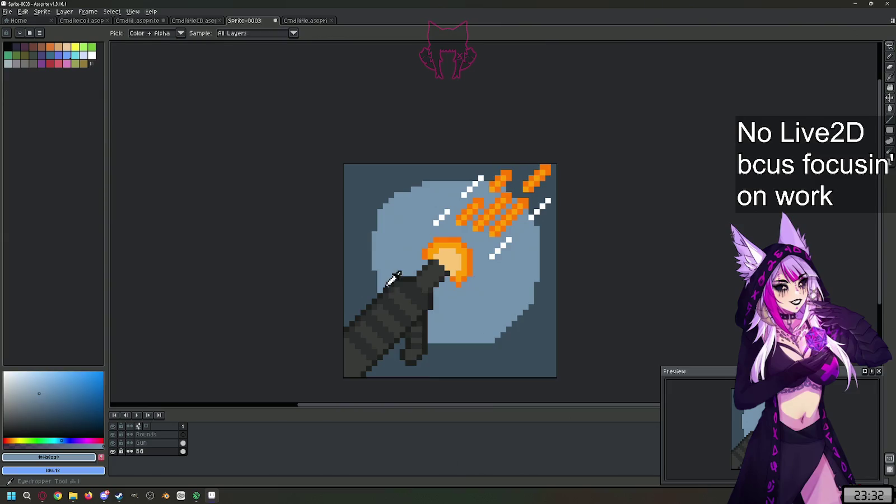
click(38, 407)
drag(39, 408, 40, 409)
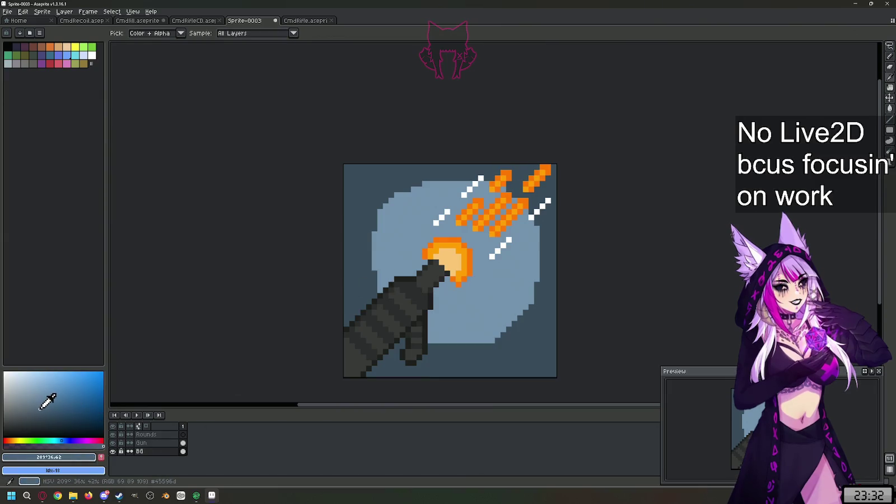
key(b)
key(minus)
key(minus)
key(minus)
mouse_move(535, 269)
mouse_down()
mouse_move(516, 331)
mouse_move(414, 341)
mouse_up()
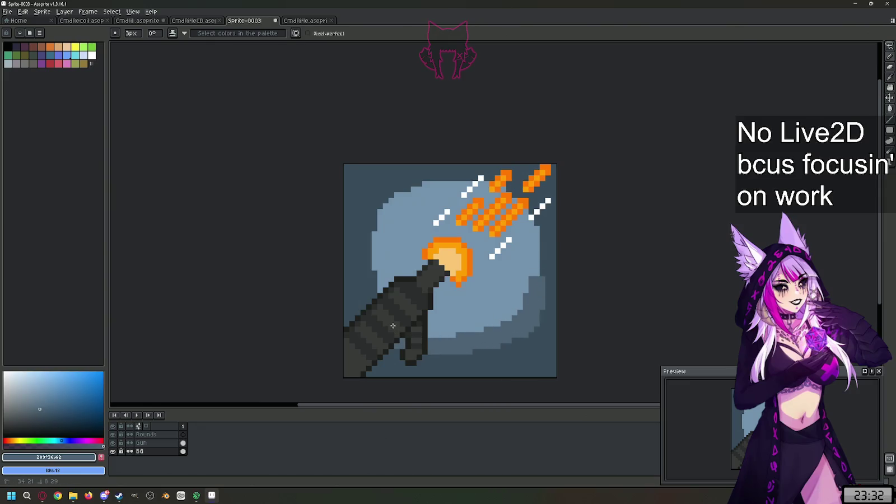
mouse_move(380, 297)
mouse_down()
mouse_move(367, 261)
mouse_move(373, 224)
mouse_move(414, 184)
mouse_move(479, 178)
mouse_up()
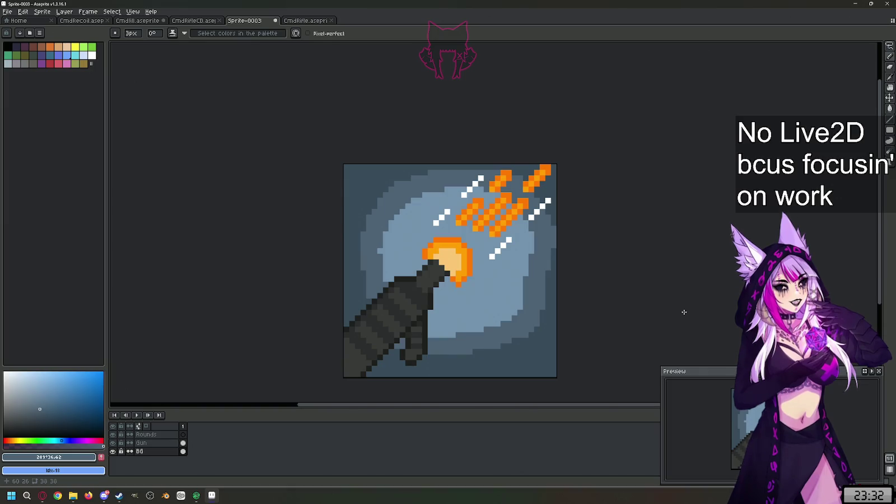
scroll(515, 267, down, 1)
scroll(525, 299, up, 1)
scroll(442, 305, down, 2)
scroll(442, 309, up, 1)
scroll(443, 312, up, 2)
Step: Make the Gun layer active, sample the gun's dark grey and pick a similar grey
key(u)
click(148, 443)
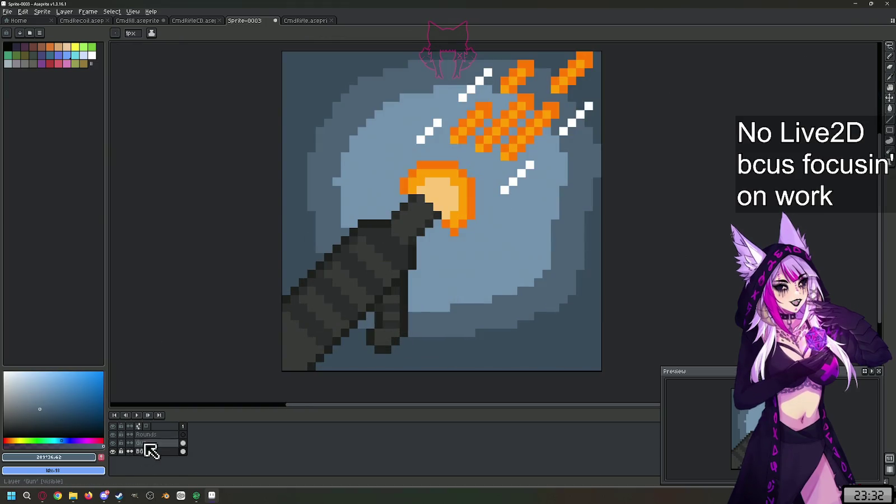
key(i)
click(419, 207)
scroll(437, 193, up, 5)
key(b)
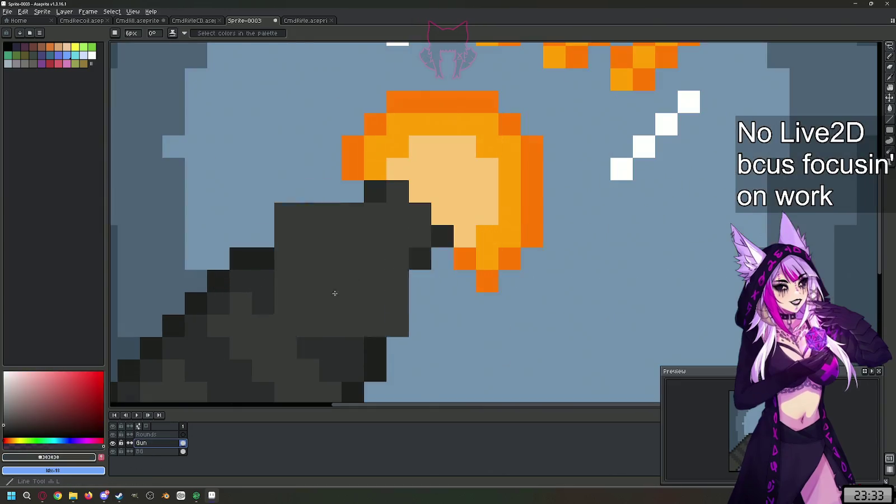
click(12, 415)
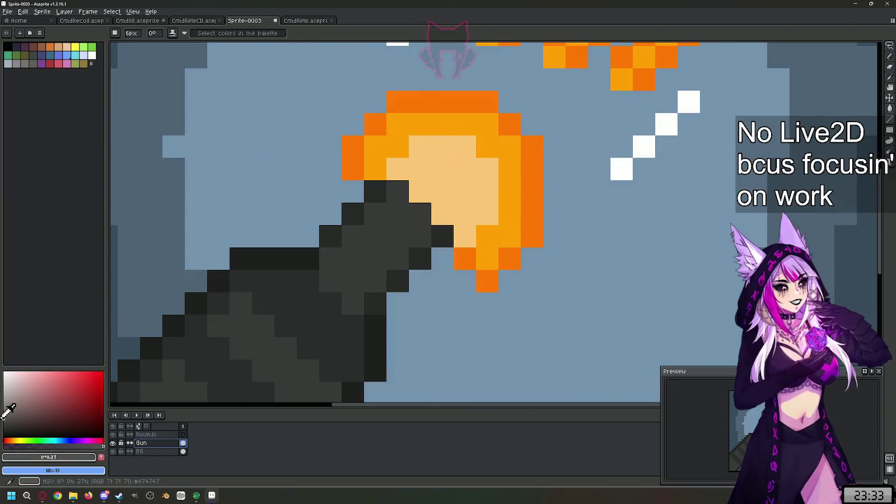
Step: Add lighter grey highlight pixels along the barrel up to the muzzle tip
scroll(440, 208, down, 3)
scroll(439, 208, up, 3)
drag(458, 224, 440, 209)
click(441, 190)
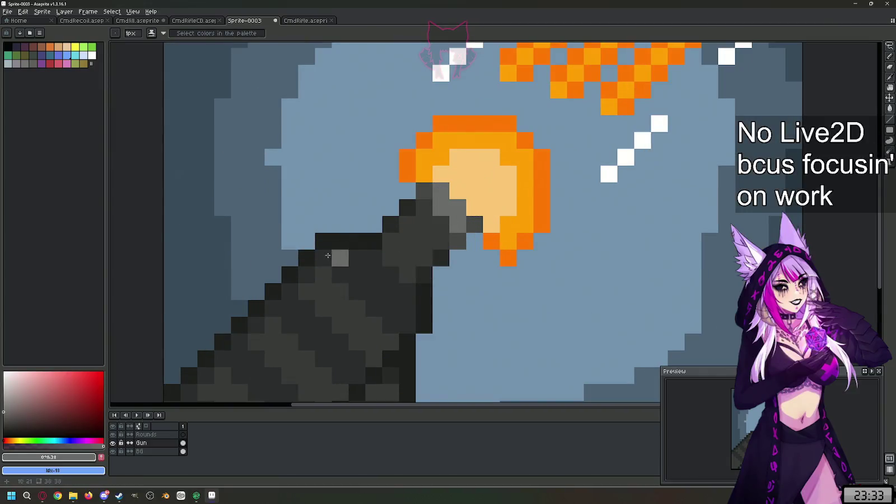
click(3, 401)
click(436, 231)
key(ctrl+z)
click(424, 191)
click(474, 225)
click(508, 241)
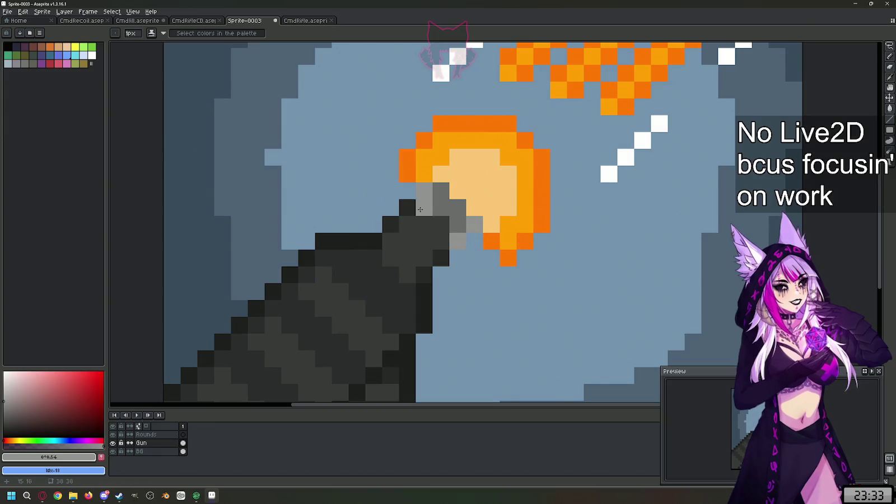
scroll(512, 182, down, 3)
scroll(549, 154, up, 1)
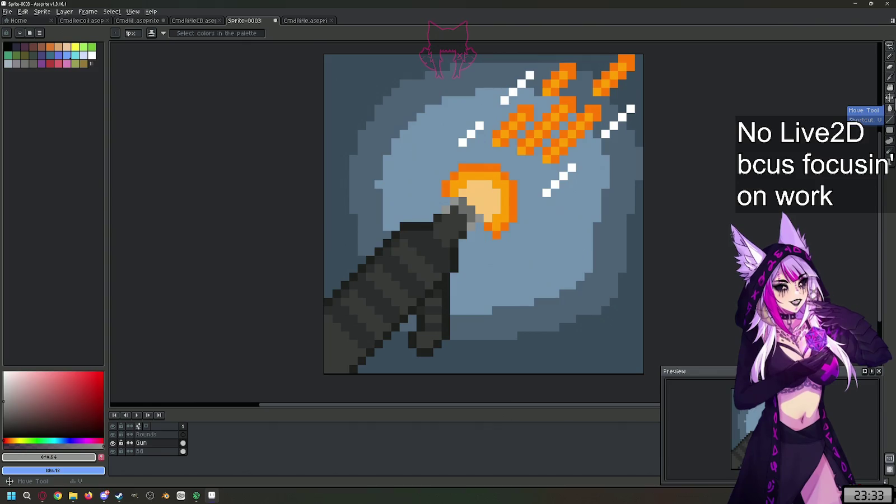
click(890, 98)
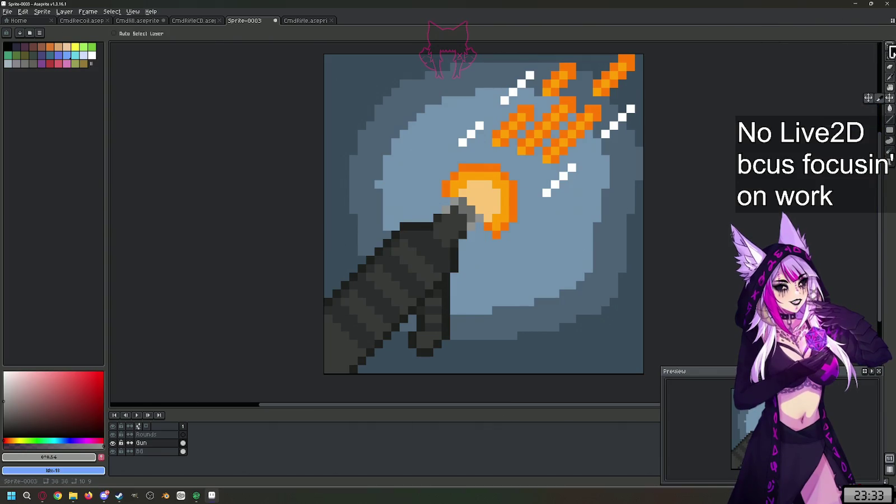
Step: Try a freehand Lasso selection of the lower-left canvas, then undo it
key(shift+q)
drag(287, 185, 303, 322)
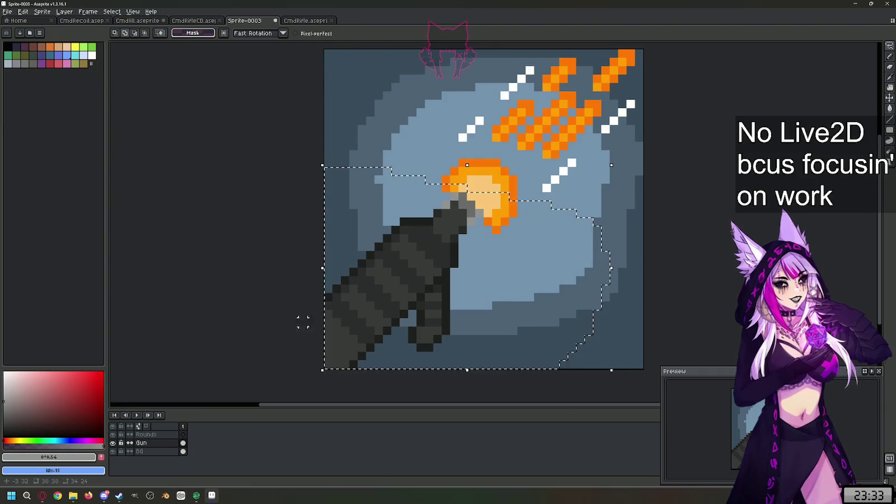
scroll(228, 296, up, 1)
scroll(228, 295, down, 1)
scroll(364, 385, down, 1)
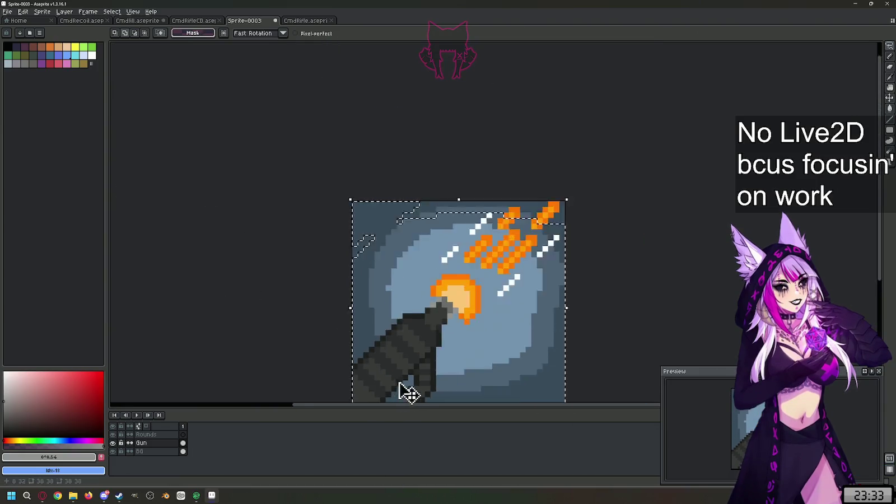
scroll(409, 394, down, 1)
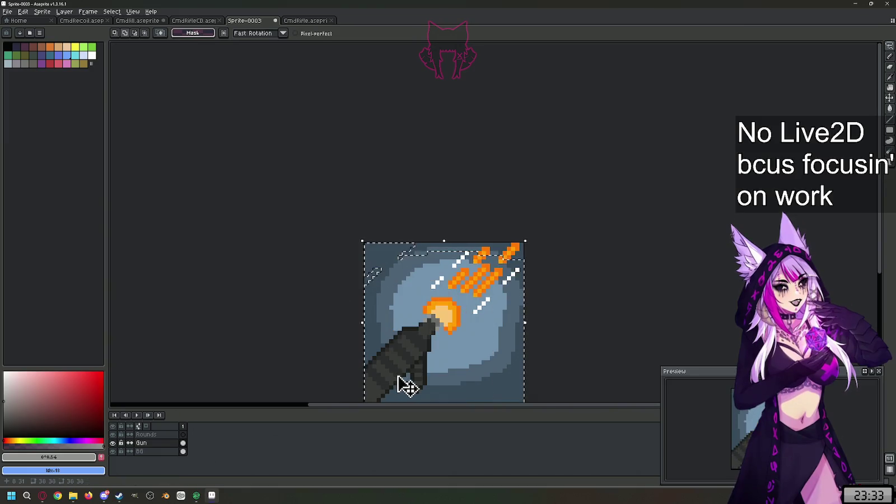
key(ctrl+z)
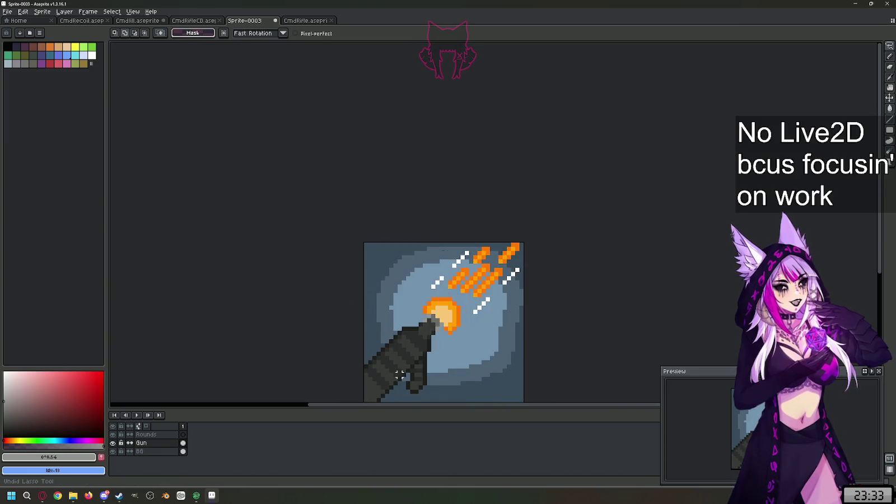
scroll(399, 375, up, 3)
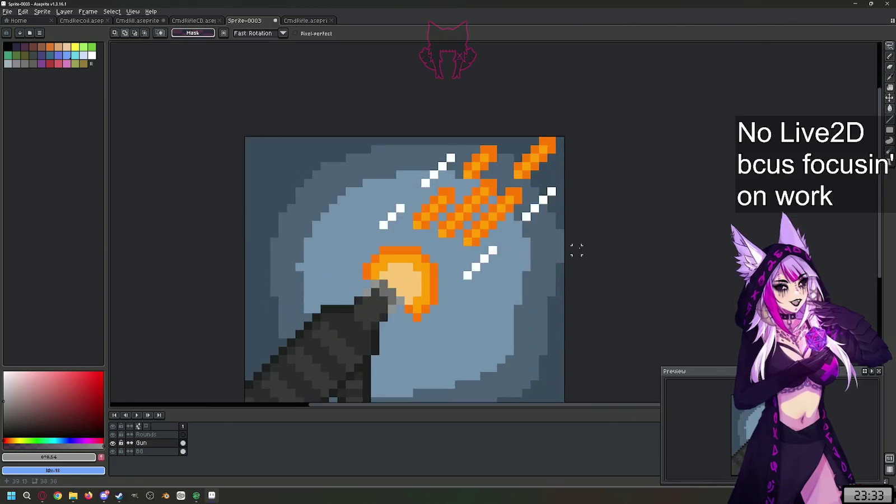
scroll(396, 370, down, 4)
scroll(445, 236, up, 3)
Step: Lasso the gun and flash, move them a couple of pixels lower and left, and commit
mouse_move(479, 203)
mouse_down()
mouse_move(547, 253)
mouse_move(519, 351)
mouse_up()
drag(405, 256, 480, 199)
key(ctrl+z)
key(ctrl+z)
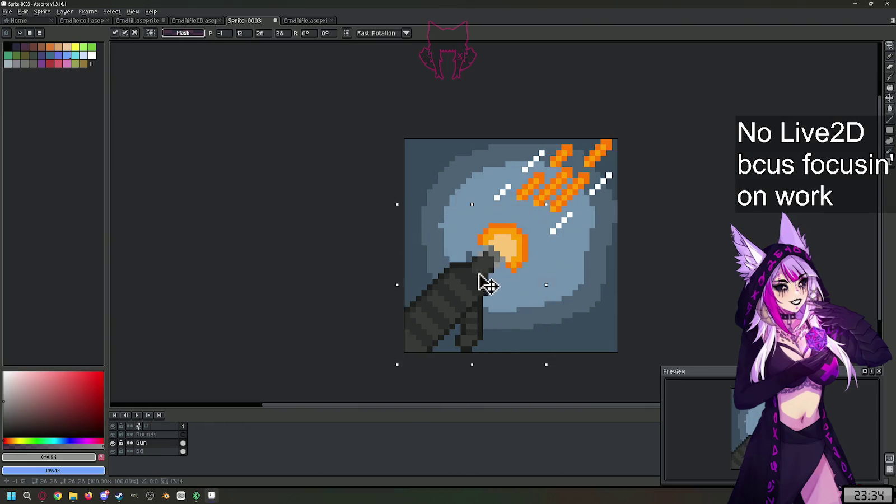
mouse_move(490, 270)
mouse_down()
mouse_move(493, 291)
mouse_move(480, 281)
mouse_move(481, 292)
mouse_up()
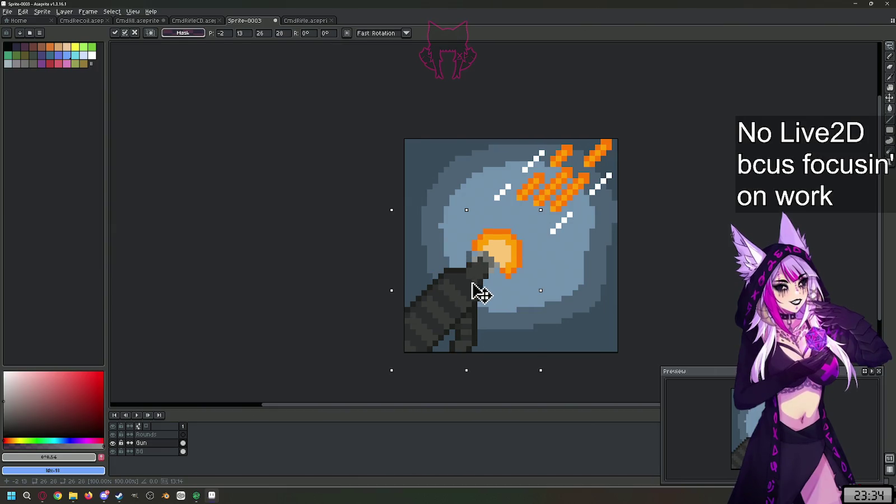
drag(473, 290, 480, 290)
key(Return)
key(ctrl+d)
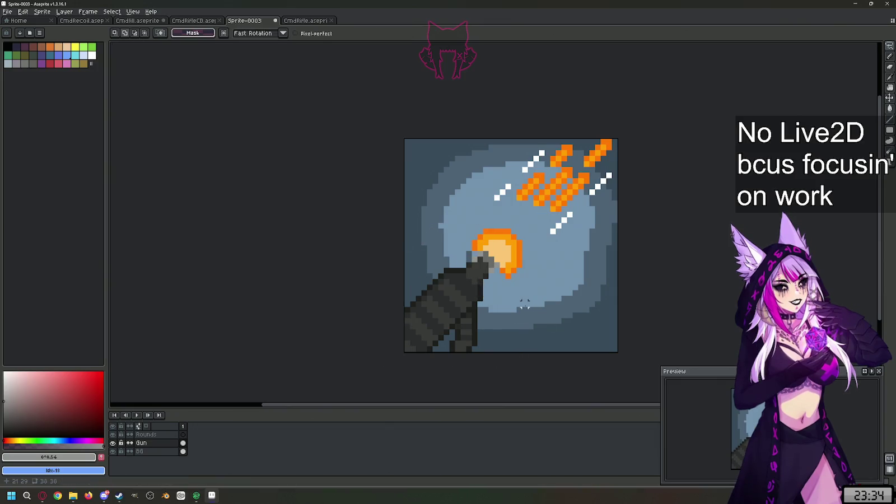
click(168, 451)
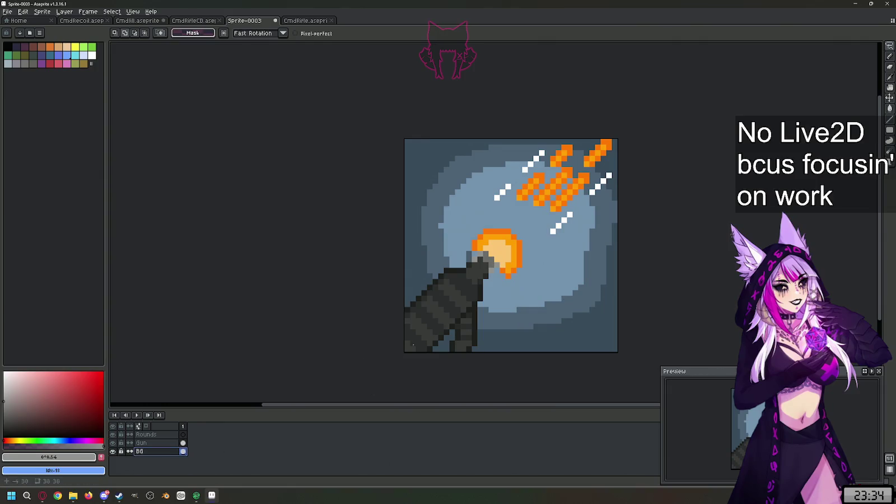
Step: Shift the BG layer 2px up-left and fill the exposed edge strips with #304151 blue-grey
click(890, 98)
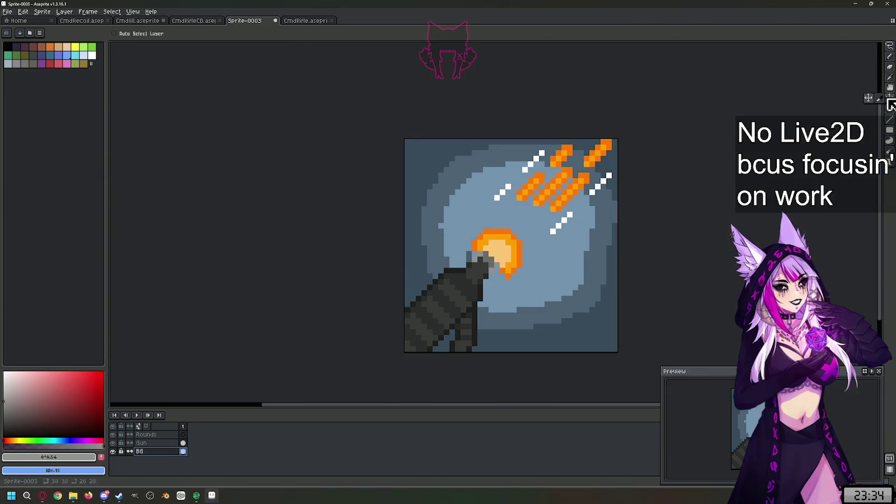
drag(562, 274, 551, 290)
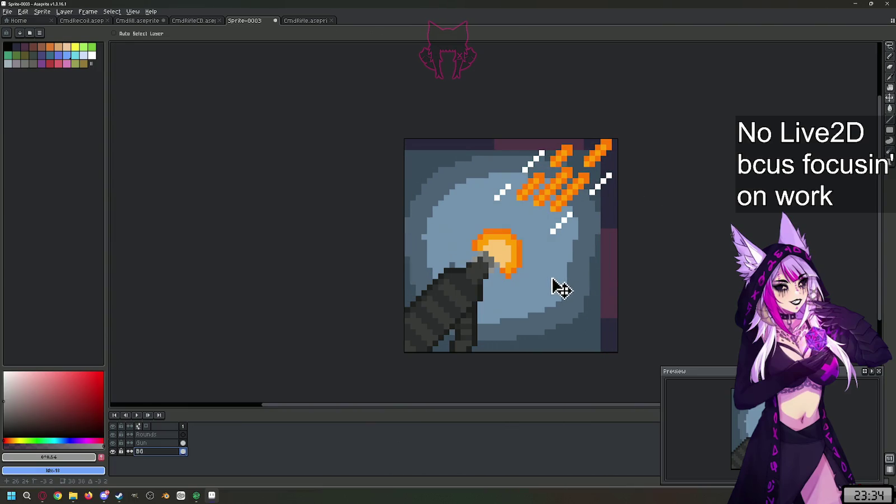
scroll(617, 273, up, 1)
key(g)
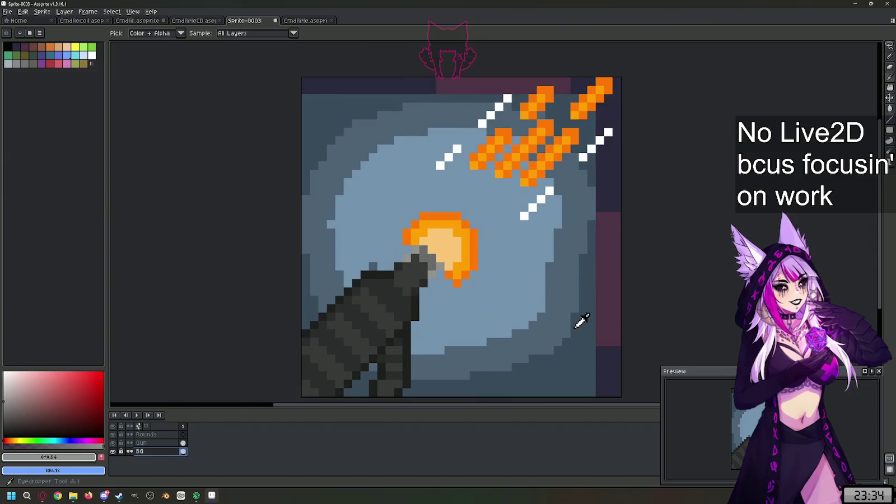
alt+click(584, 326)
scroll(595, 300, down, 2)
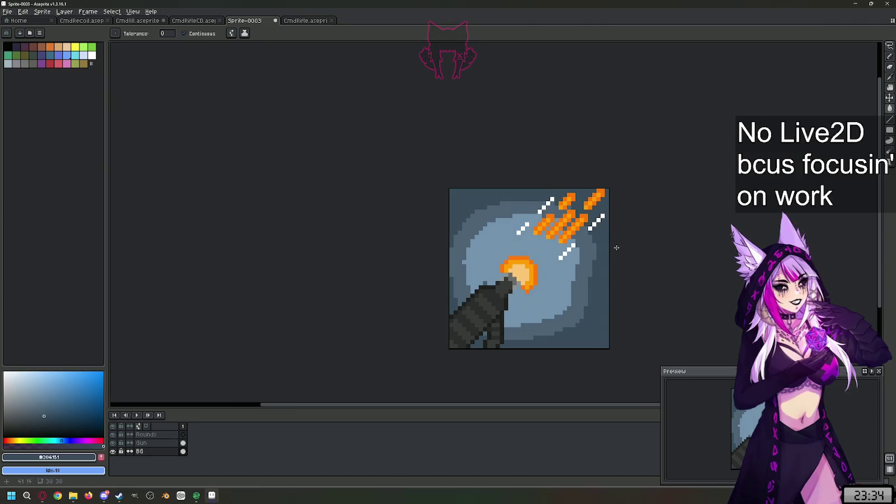
scroll(600, 246, up, 3)
key(i)
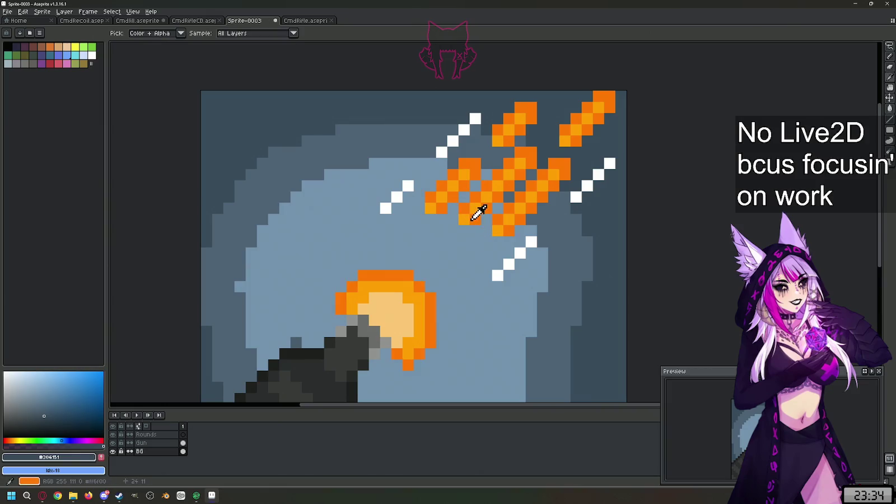
click(470, 216)
key(l)
drag(426, 264, 450, 244)
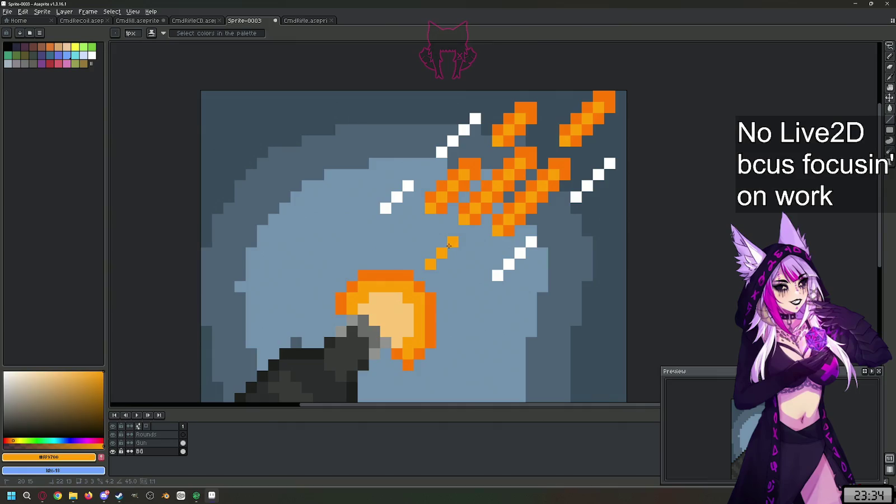
alt+click(480, 207)
mouse_move(455, 228)
mouse_down()
mouse_move(466, 240)
mouse_move(440, 266)
mouse_up()
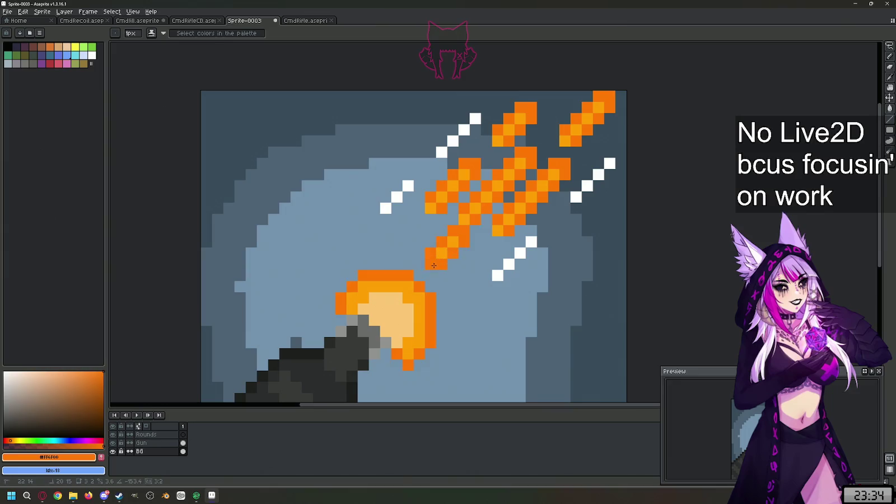
scroll(440, 266, down, 3)
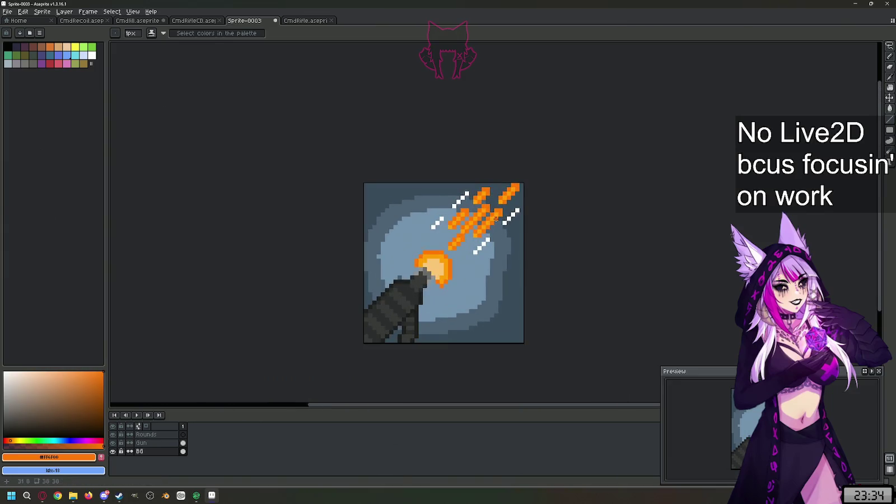
scroll(467, 268, down, 1)
scroll(468, 268, up, 1)
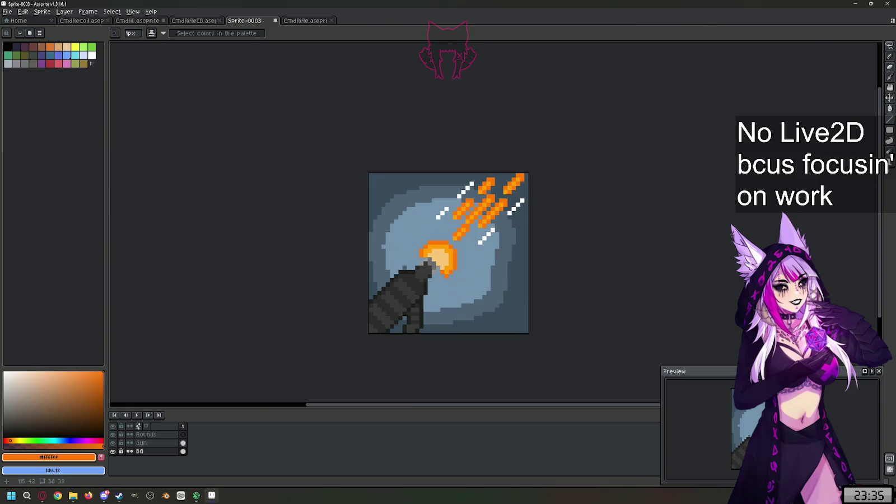
scroll(508, 203, up, 4)
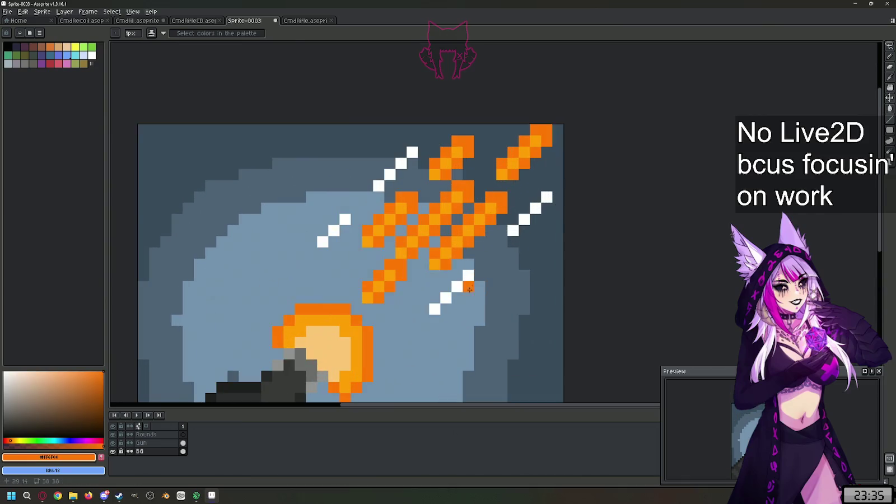
Step: Sample white from a spark and draw three more short white diagonal streaks around the orange sparks
alt+click(457, 287)
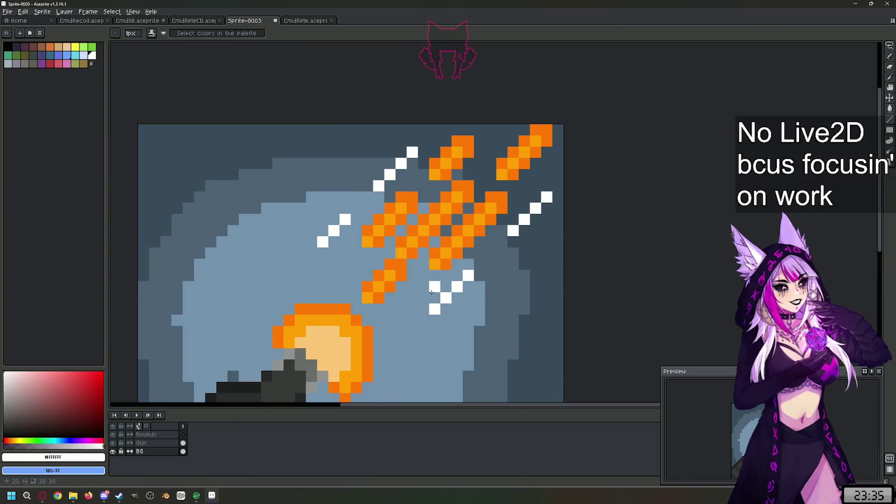
drag(412, 298, 392, 322)
drag(339, 266, 317, 289)
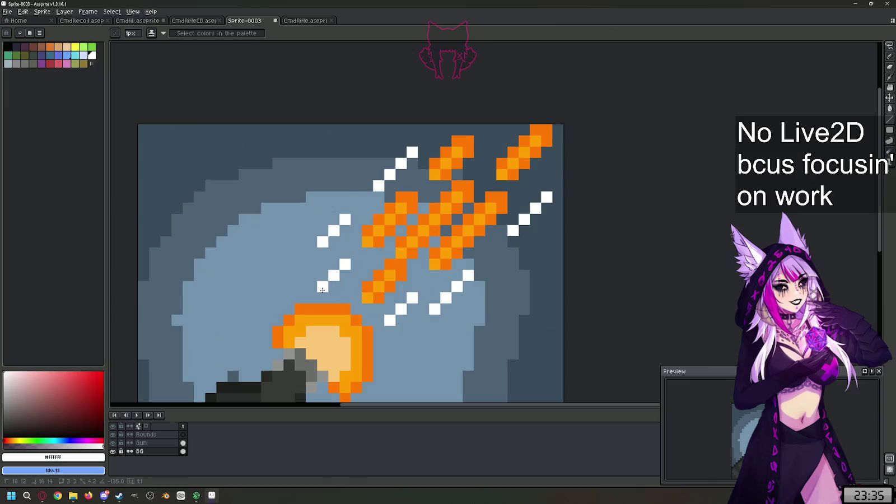
scroll(482, 250, down, 4)
scroll(483, 249, up, 4)
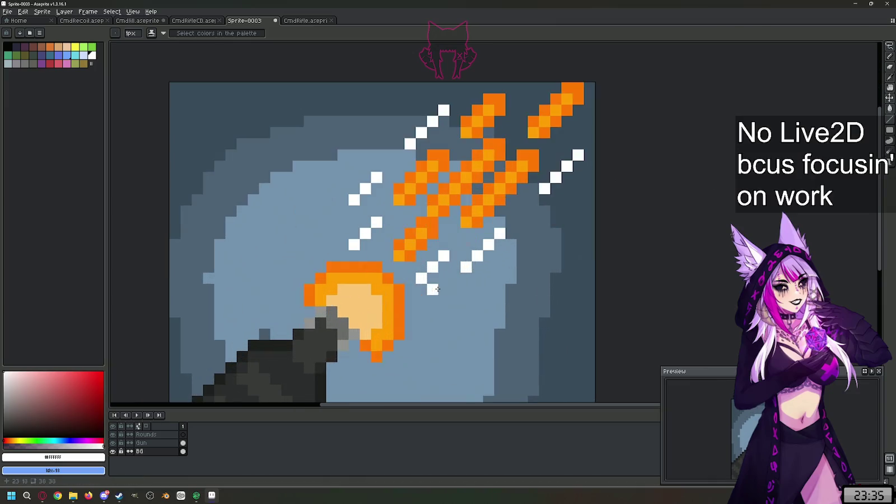
drag(535, 91, 523, 101)
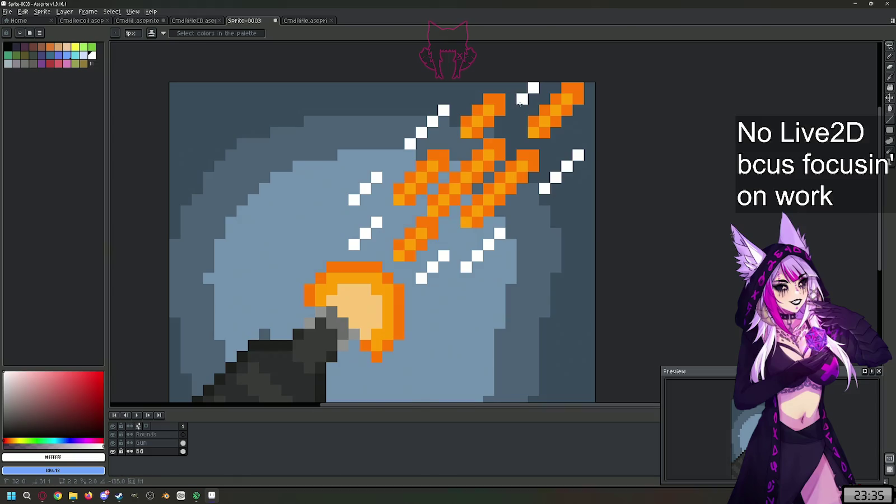
scroll(546, 164, down, 1)
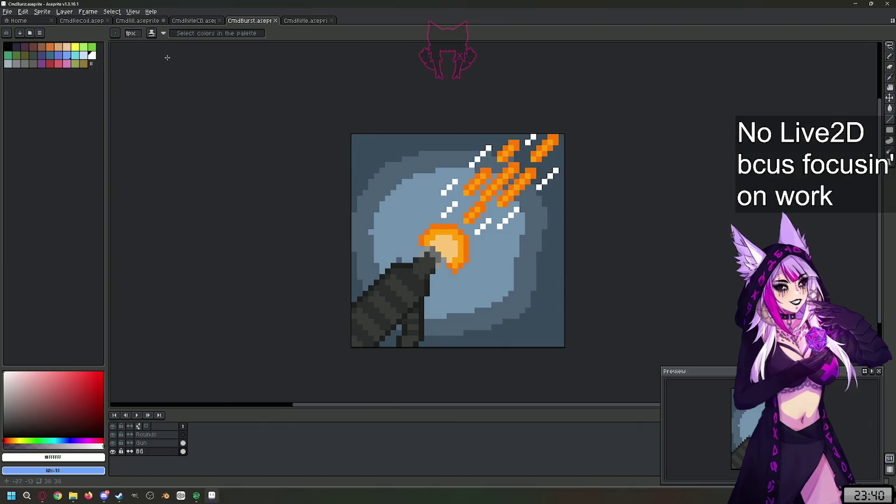
Step: Open the File menu to save the sprite as CmdBurst.aseprite
click(8, 12)
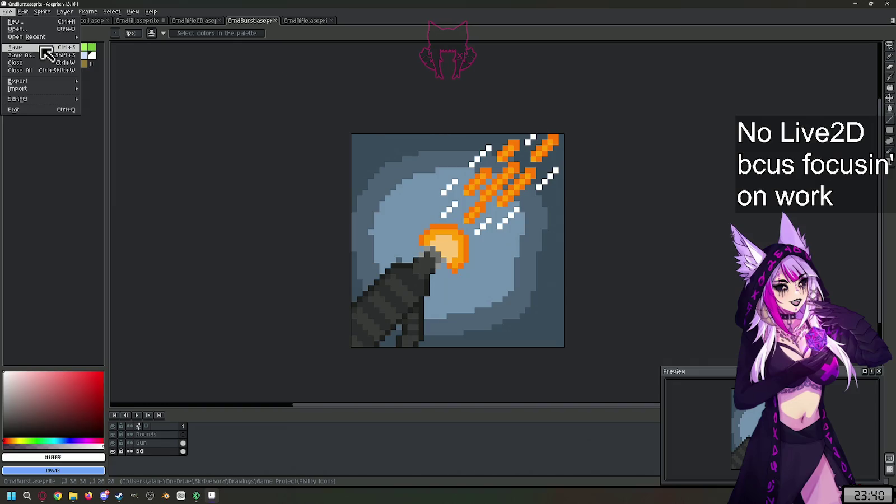
Step: Save the CmdBurst sprite, then switch to the CmdRecoil icon file
click(40, 49)
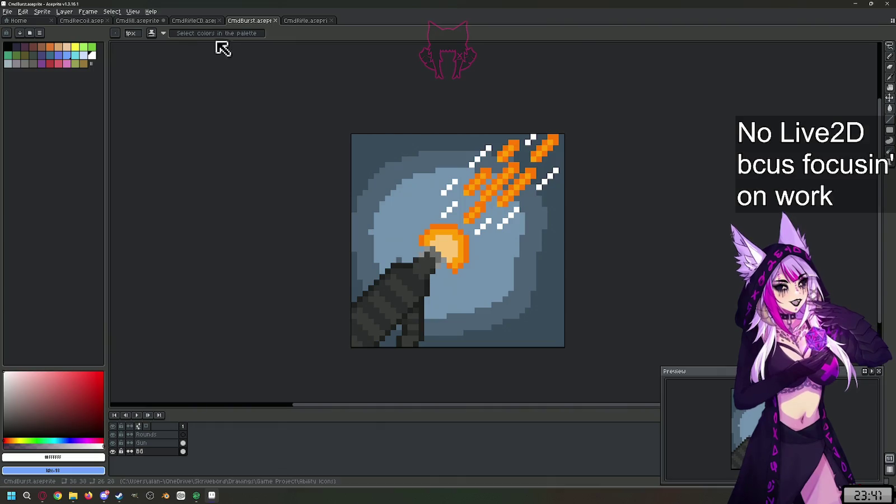
click(84, 21)
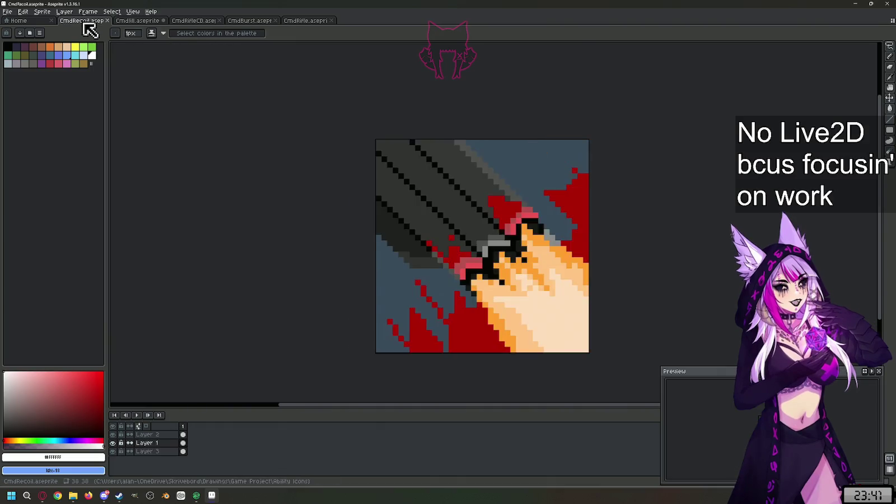
Step: Look through the CmdKill, CmdRifleCD and CmdBurst tabs, ending on the CmdRifle sprite
click(144, 21)
click(199, 22)
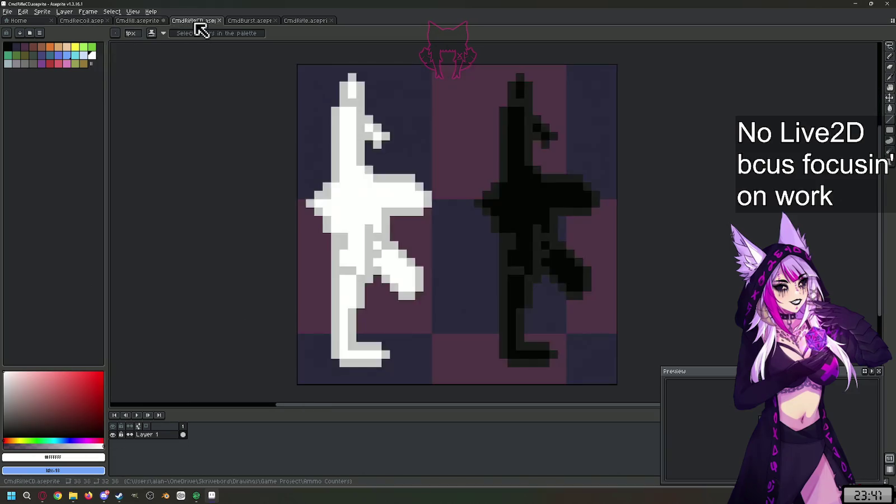
click(252, 21)
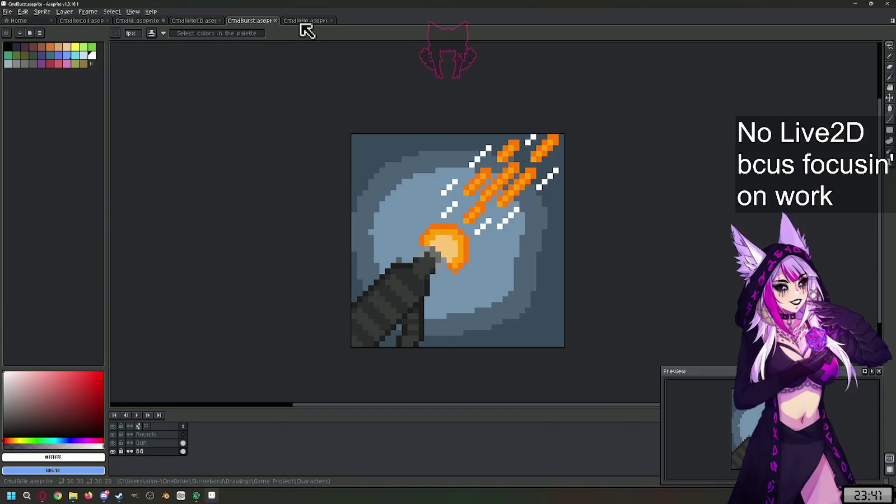
click(306, 21)
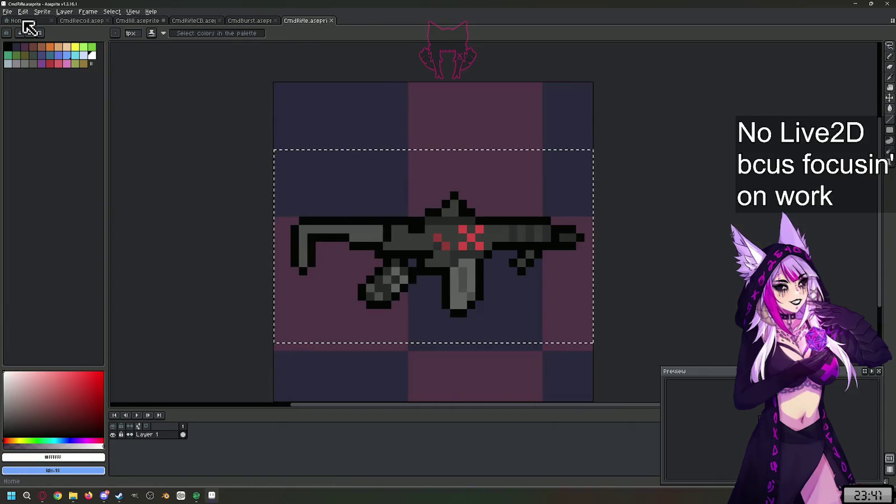
Step: Open and dismiss the File menu twice, then bring up File Explorer's recent folders list
click(7, 11)
click(62, 50)
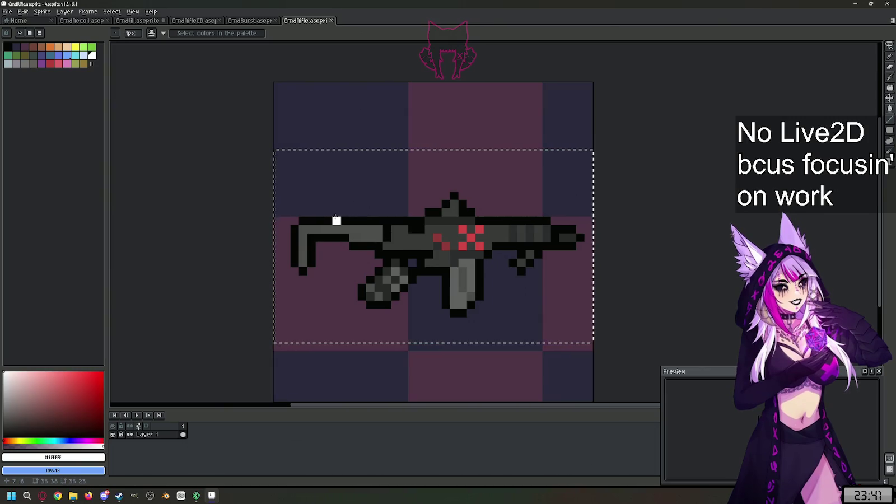
click(16, 14)
click(16, 15)
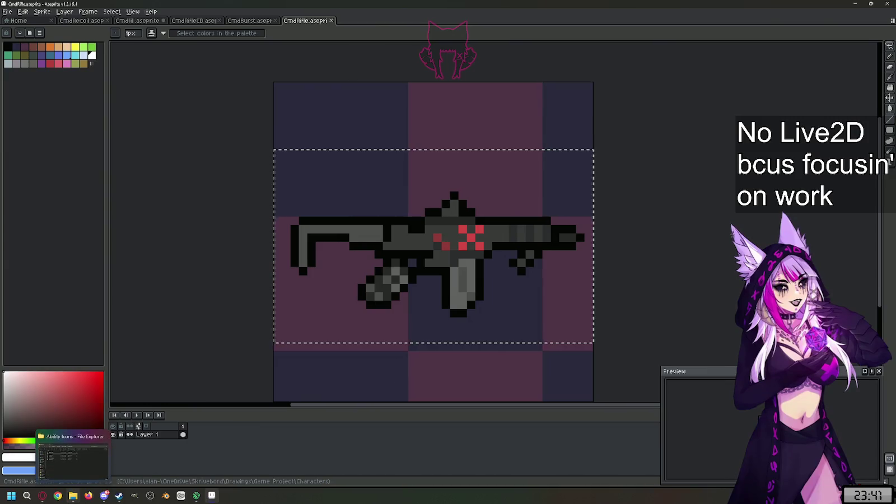
right_click(73, 495)
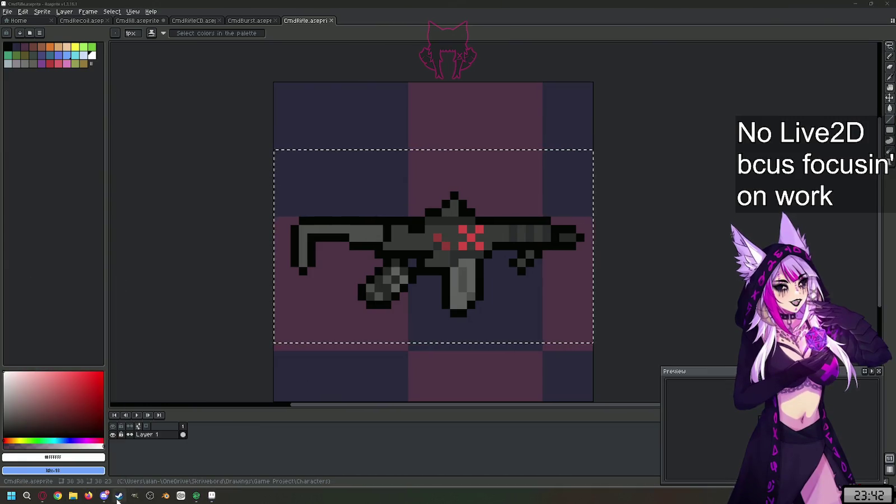
Step: Bring Steam forward and close Aseprite from its taskbar icon, answering the unsaved-changes prompt
mouse_move(119, 496)
click(114, 460)
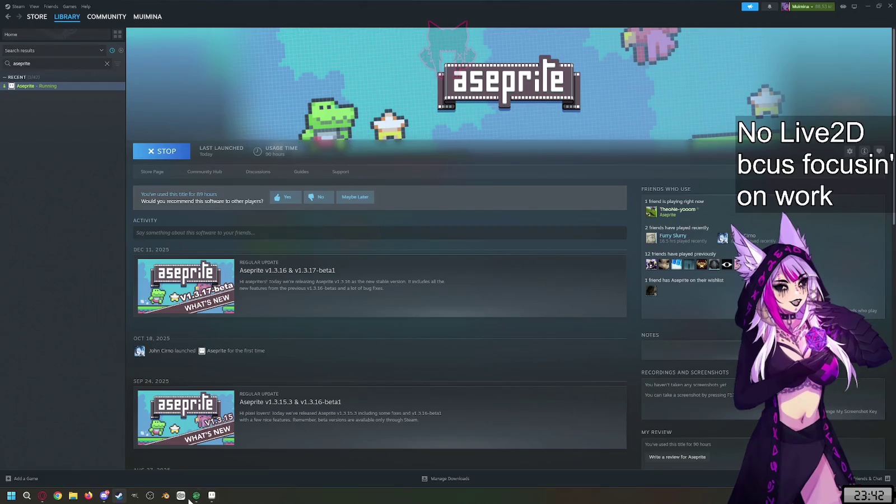
click(213, 496)
right_click(213, 497)
click(218, 481)
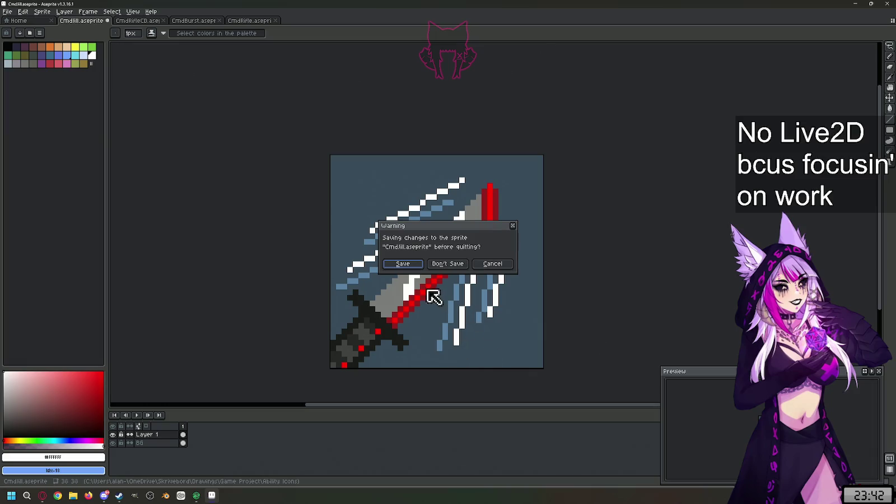
click(414, 264)
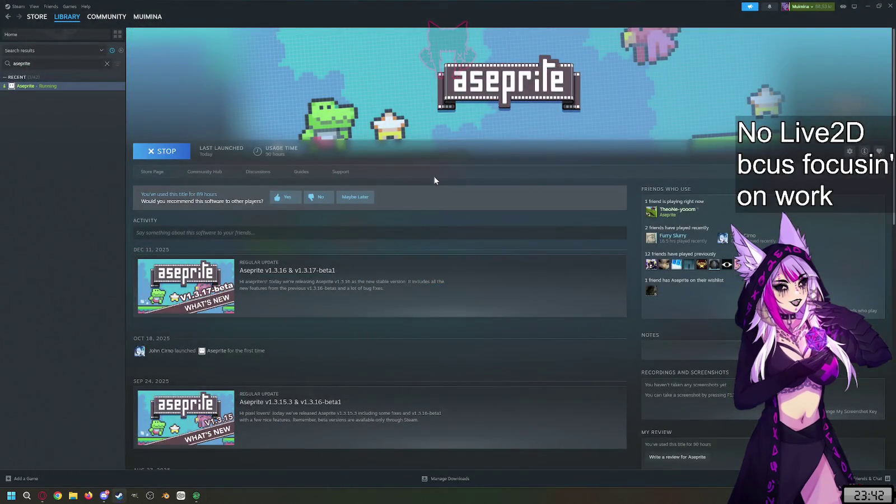